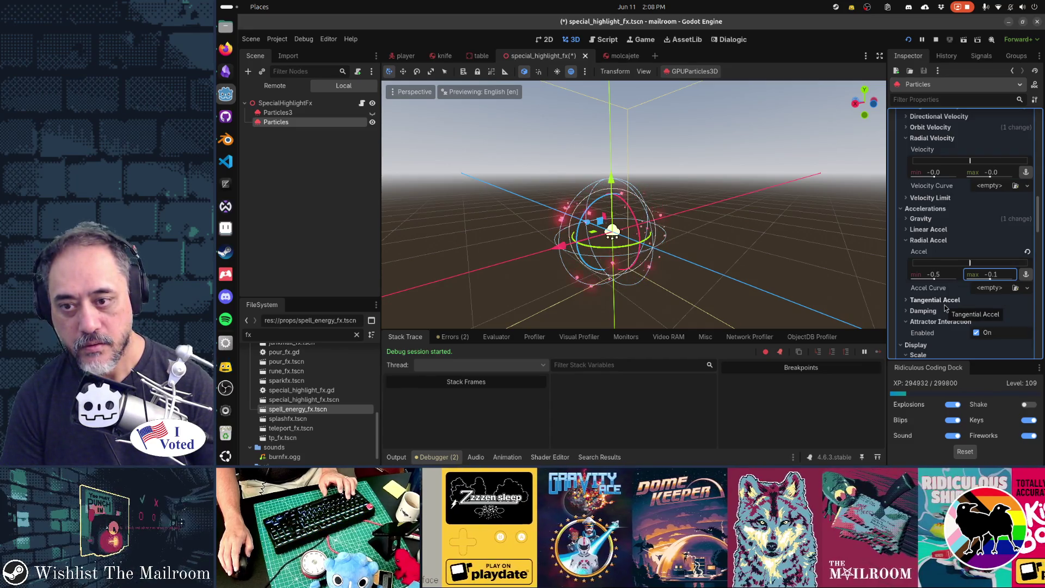
# Step: Set the Radial Accel minimum to -1.0 and save the special_highlight_fx scene with Ctrl+S
pyautogui.press('Return')
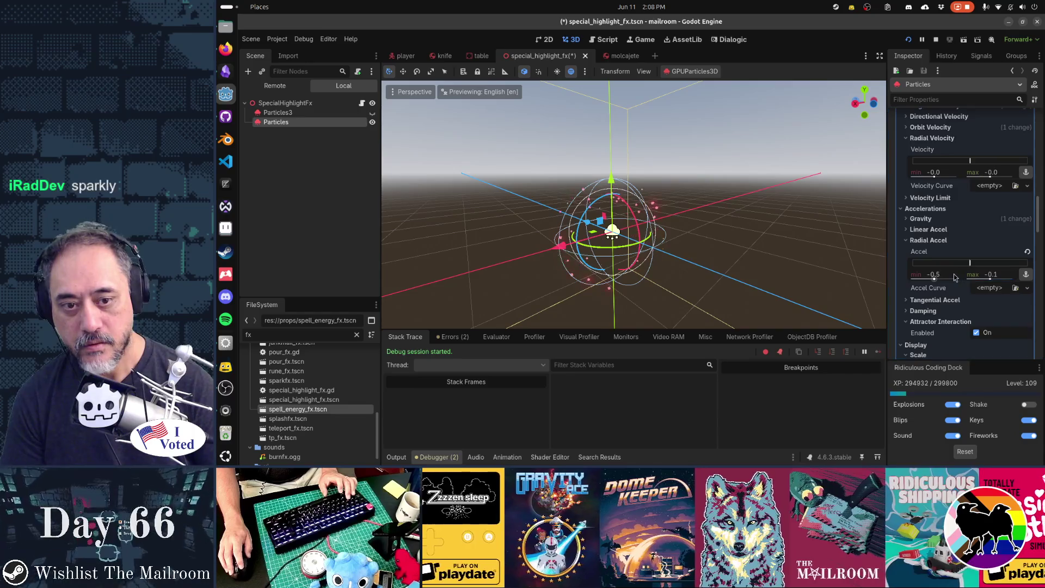
pyautogui.click(955, 278)
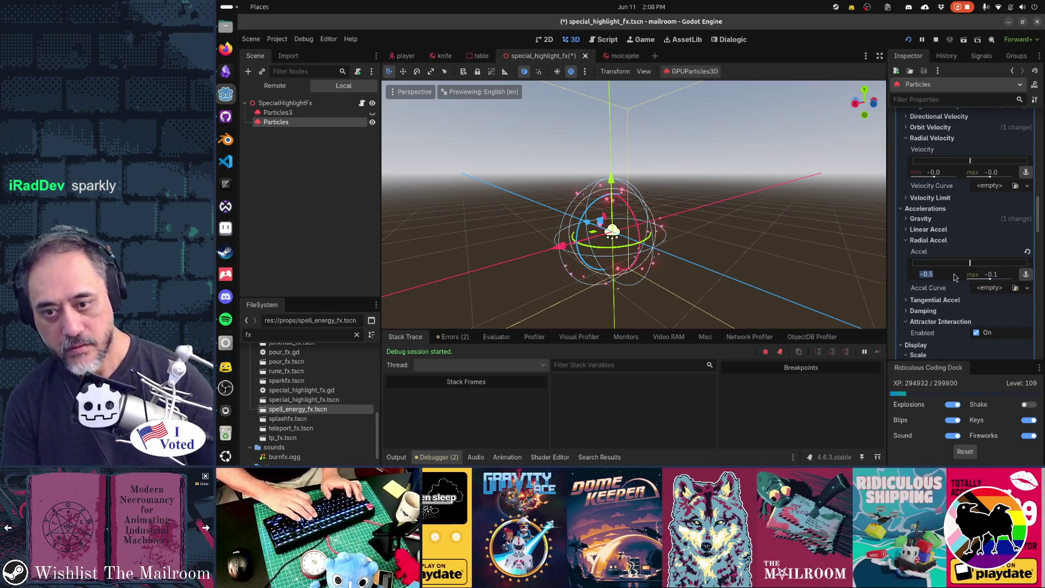
pyautogui.write('-1')
pyautogui.hotkey('ctrl', 's')
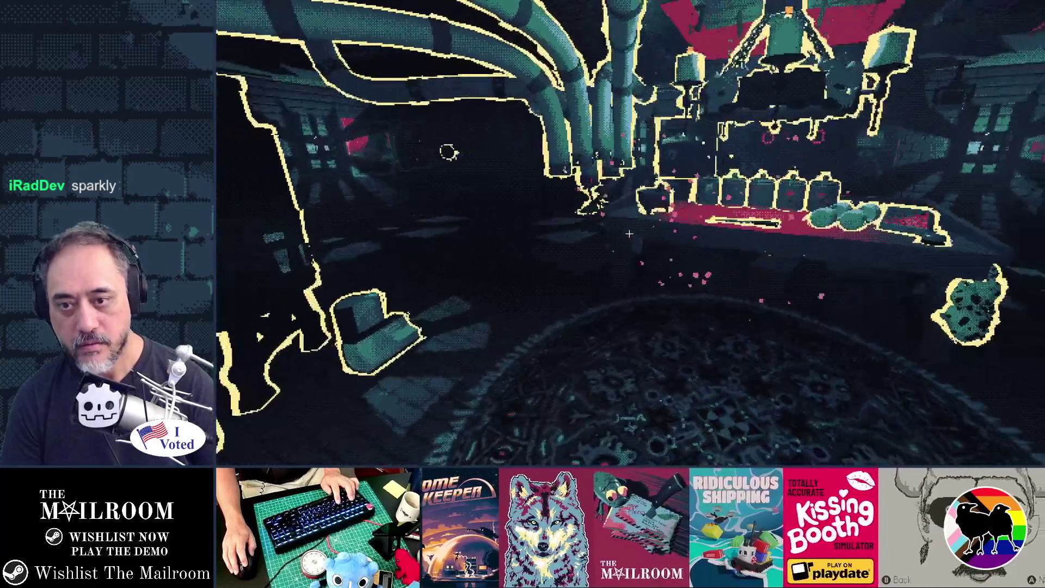
# Step: Walk toward and away from the altar table to watch the particles, then switch back to Godot
pyautogui.press('w')
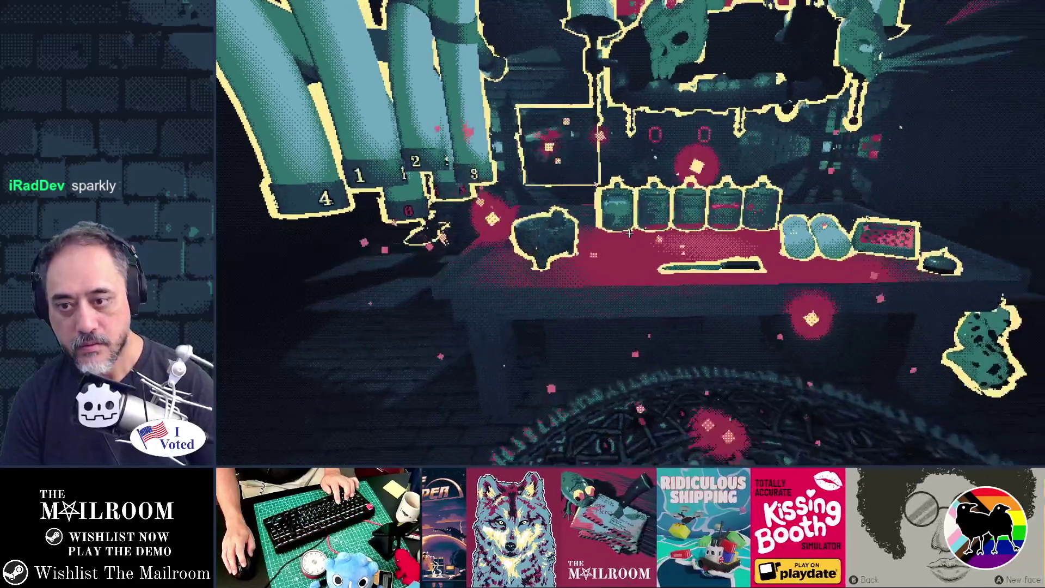
pyautogui.press('s')
pyautogui.press('s')
pyautogui.press('s')
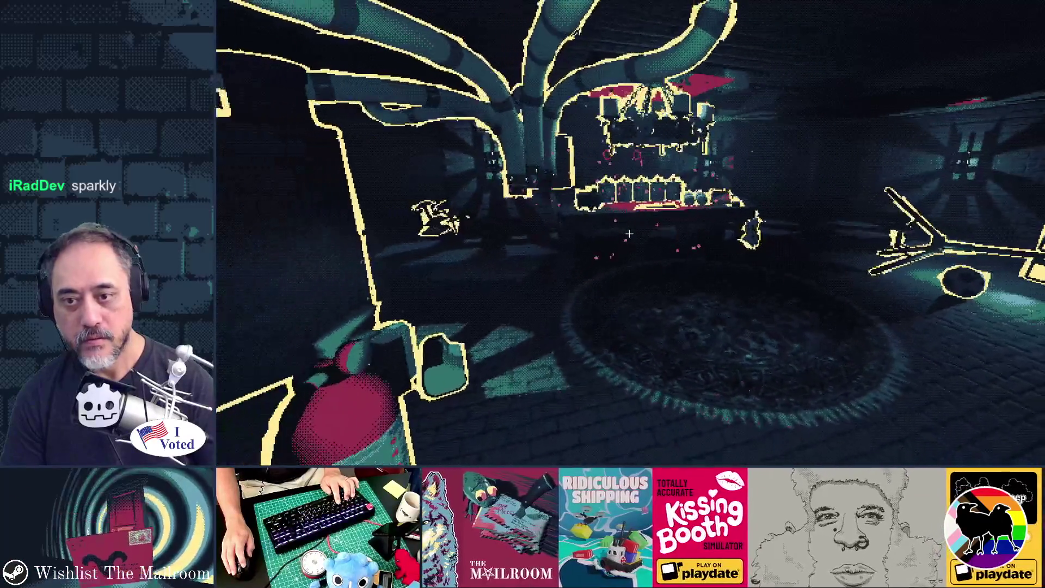
pyautogui.press('w')
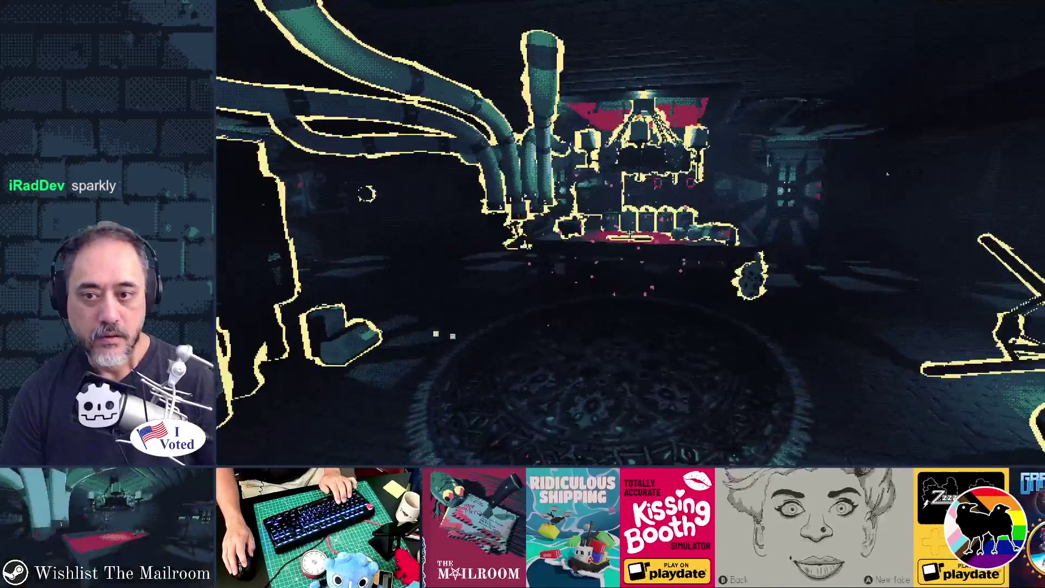
pyautogui.hotkey('alt', 'Tab')
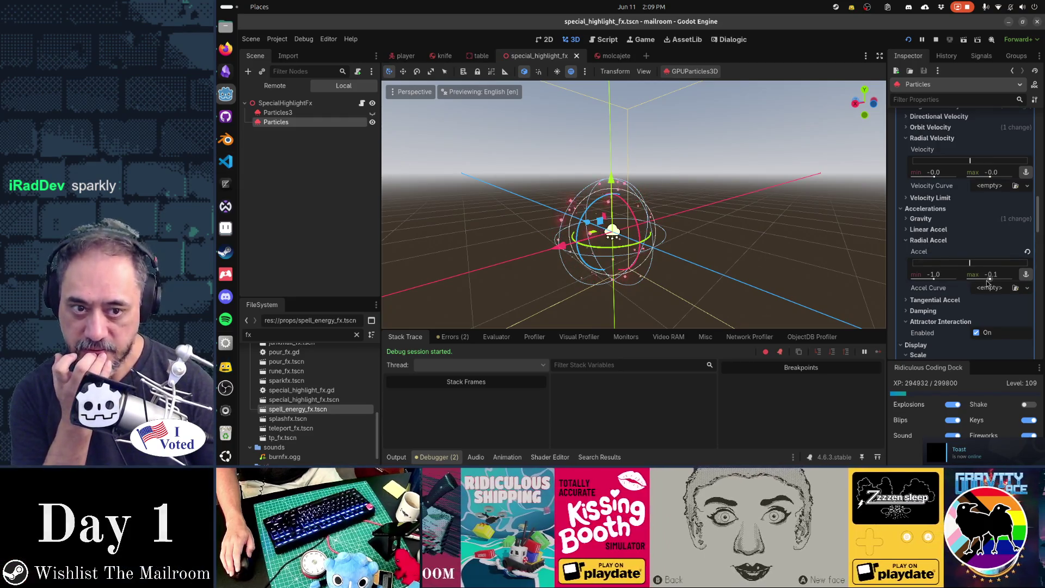
# Step: Set the Emission Sphere Radius to 0.5
pyautogui.scroll(6, 988, 282)
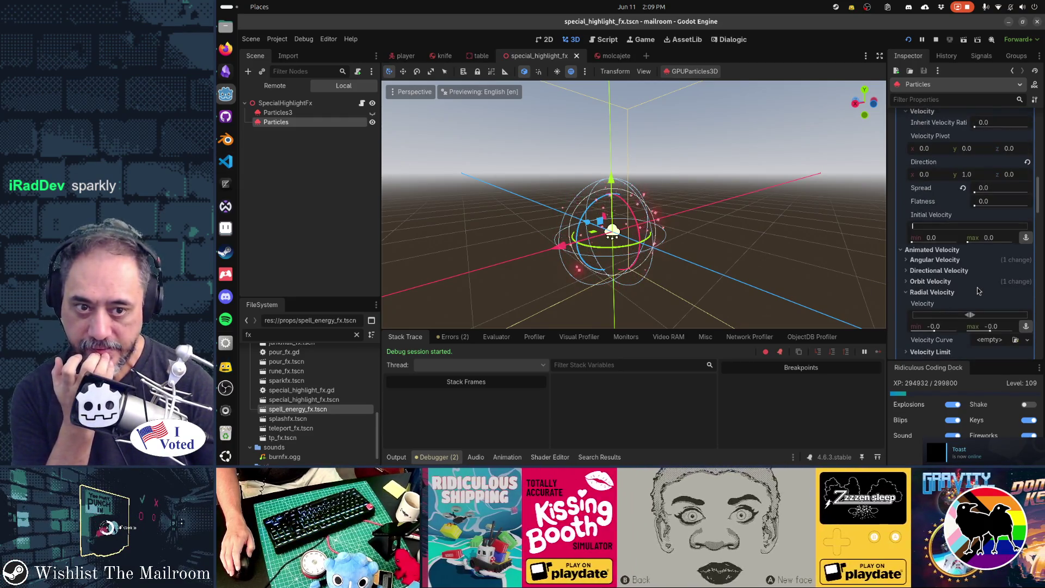
pyautogui.scroll(5, 978, 290)
pyautogui.click(995, 214)
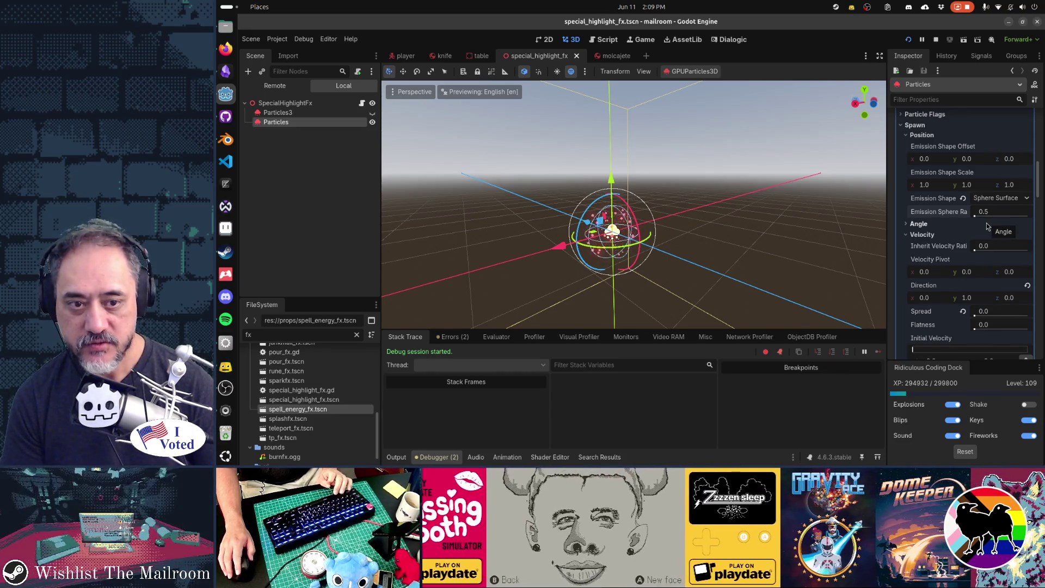
# Step: Under Geometry > Material Override, set Emission Energy Multiplier to 30 and relaunch the game
pyautogui.scroll(-15, 988, 227)
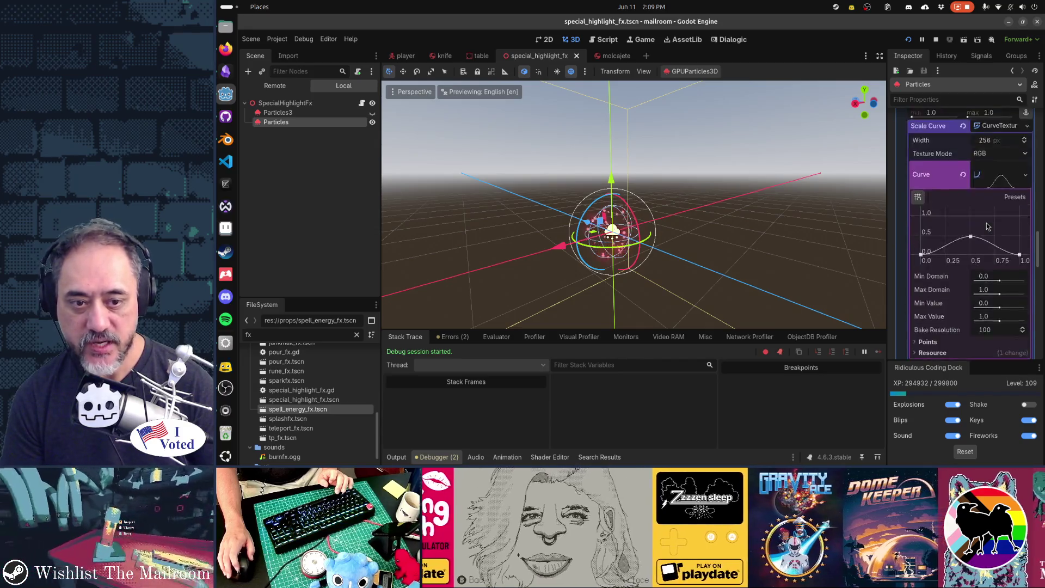
pyautogui.scroll(-20, 988, 227)
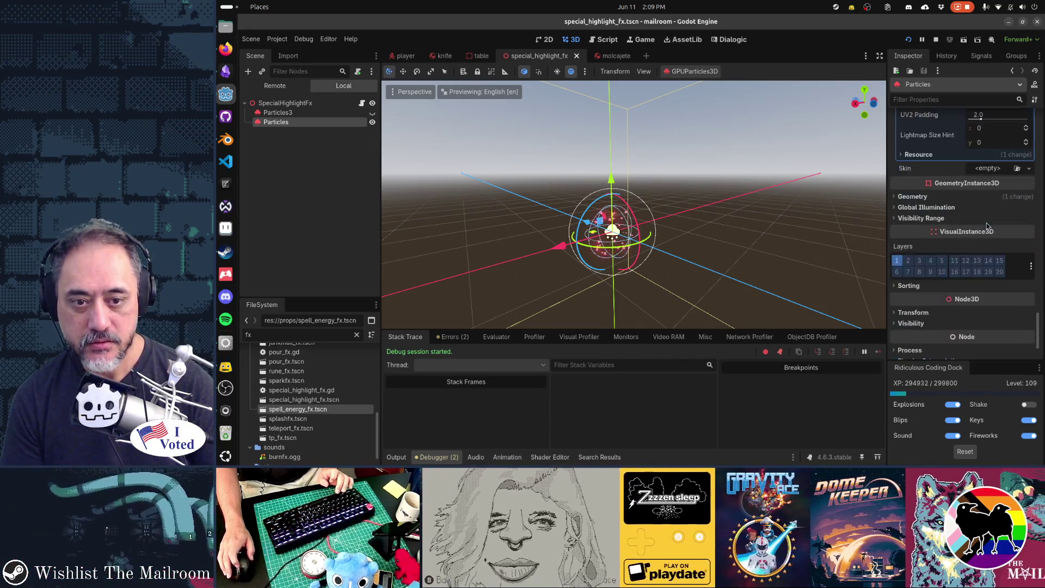
pyautogui.scroll(-1, 988, 227)
pyautogui.click(947, 168)
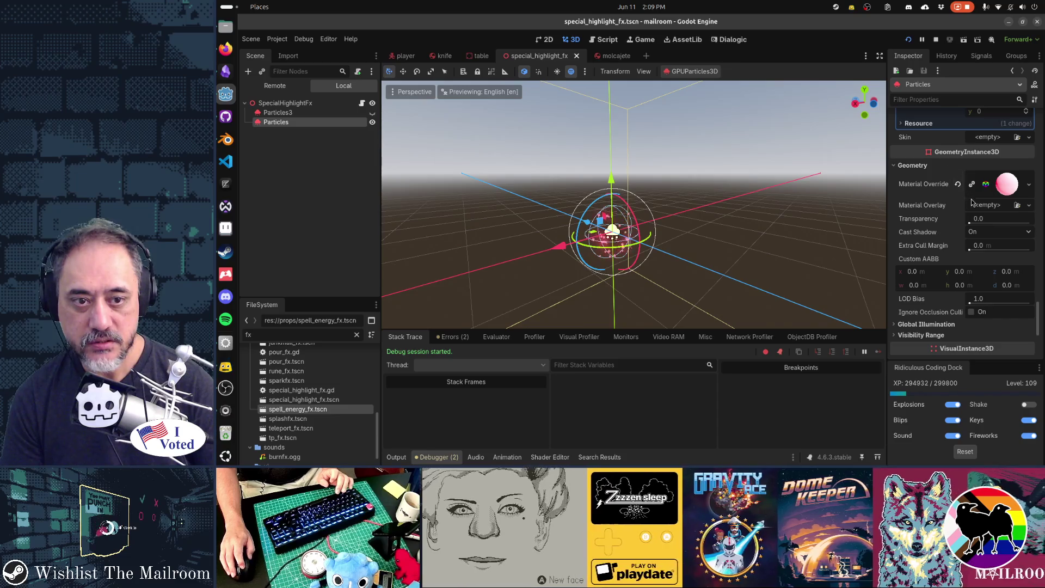
pyautogui.click(1001, 190)
pyautogui.scroll(-3, 992, 213)
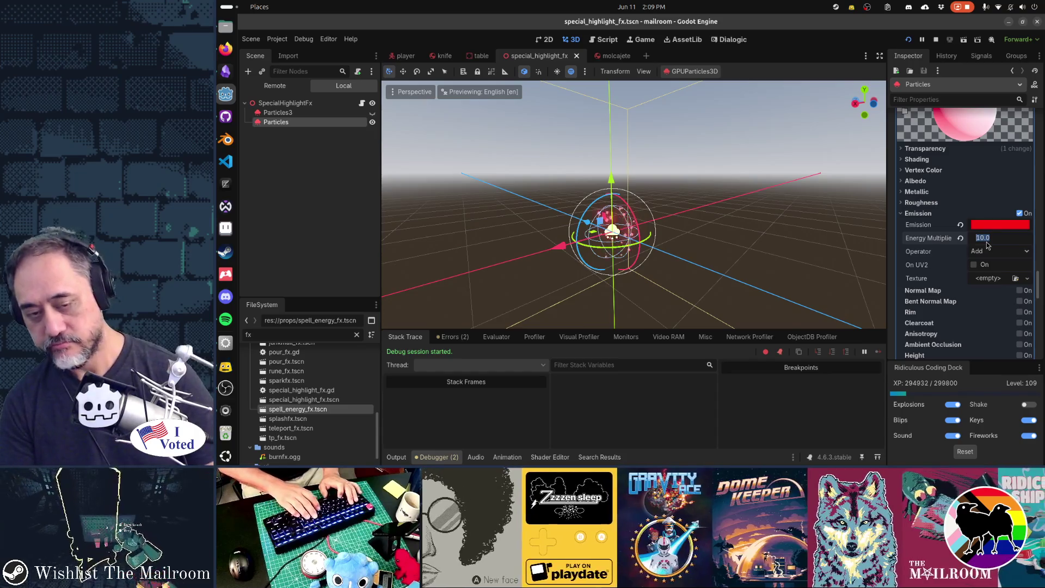
pyautogui.write('30')
pyautogui.press('Return')
pyautogui.hotkey('alt', 'Tab')
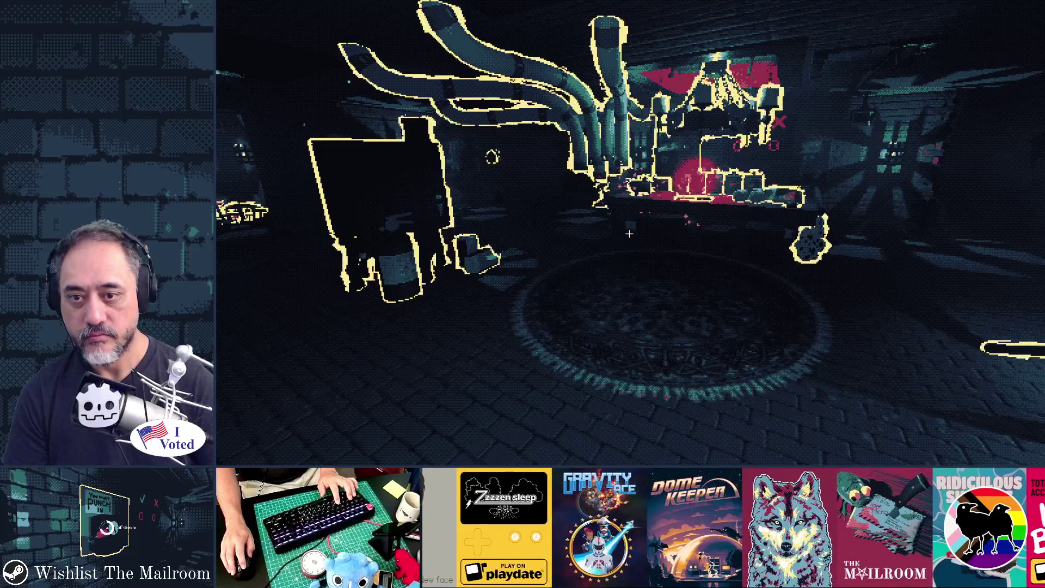
# Step: Grab the knife from the candle table, throw it down the corridor, follow it, then return to Godot
pyautogui.press('w')
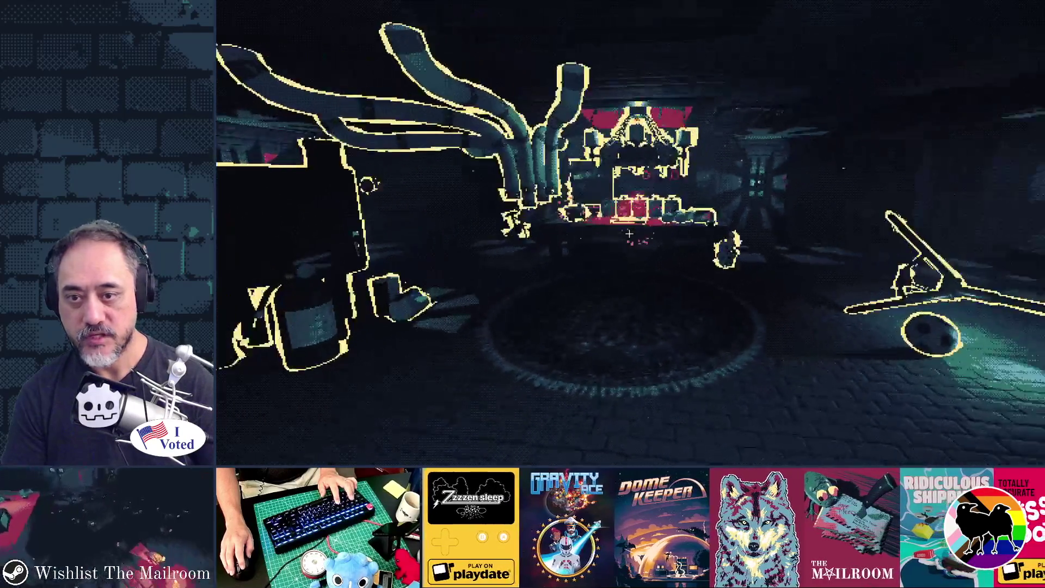
pyautogui.press('w')
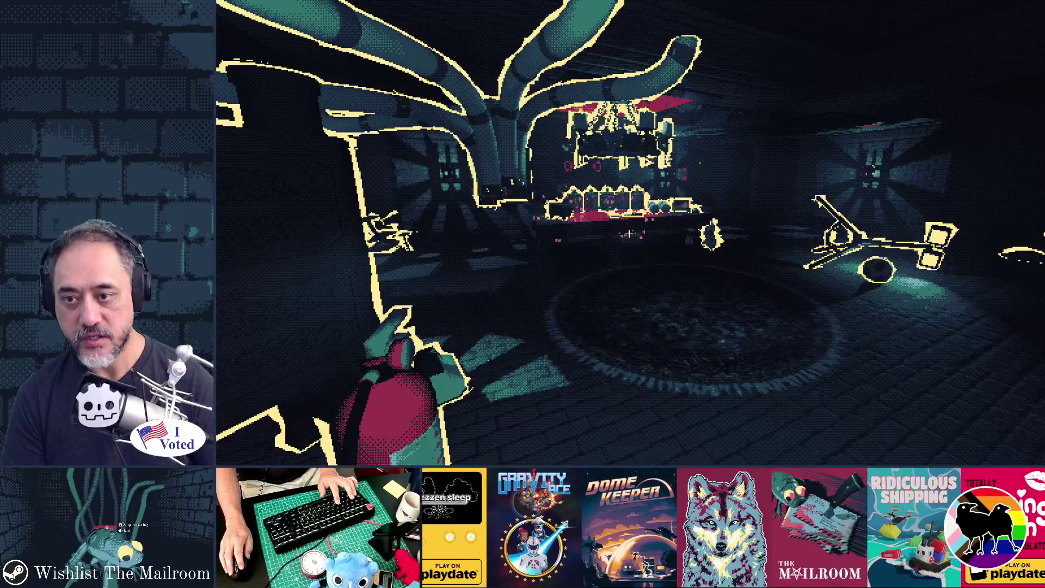
pyautogui.press('w')
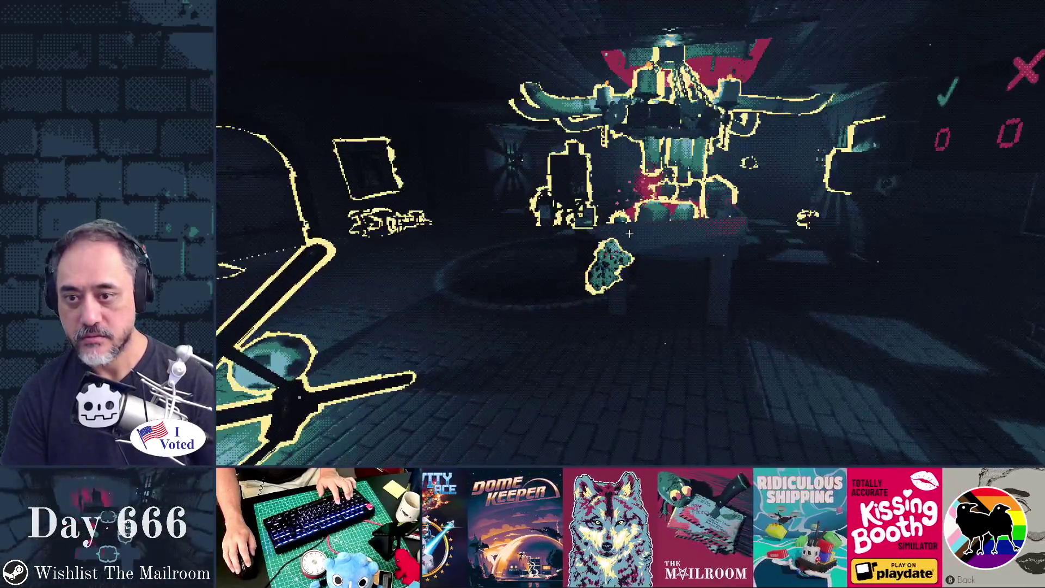
pyautogui.click(630, 234)
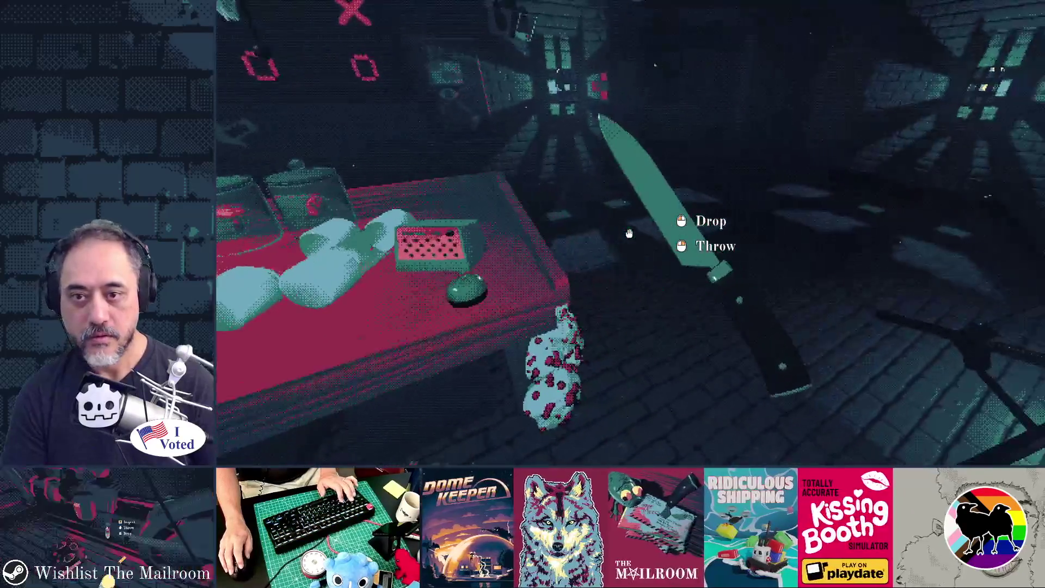
pyautogui.rightClick(630, 234)
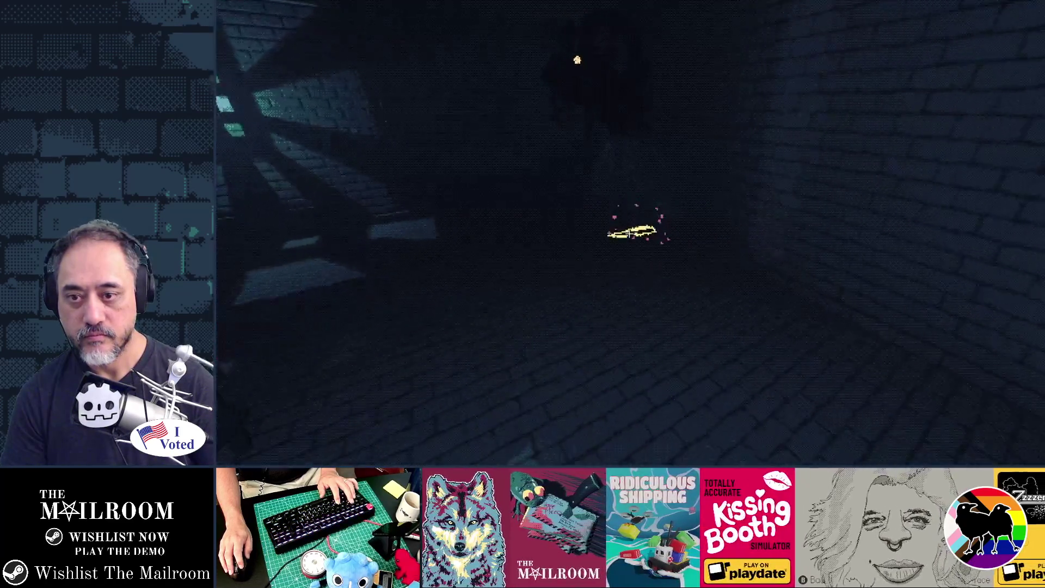
pyautogui.click(629, 233)
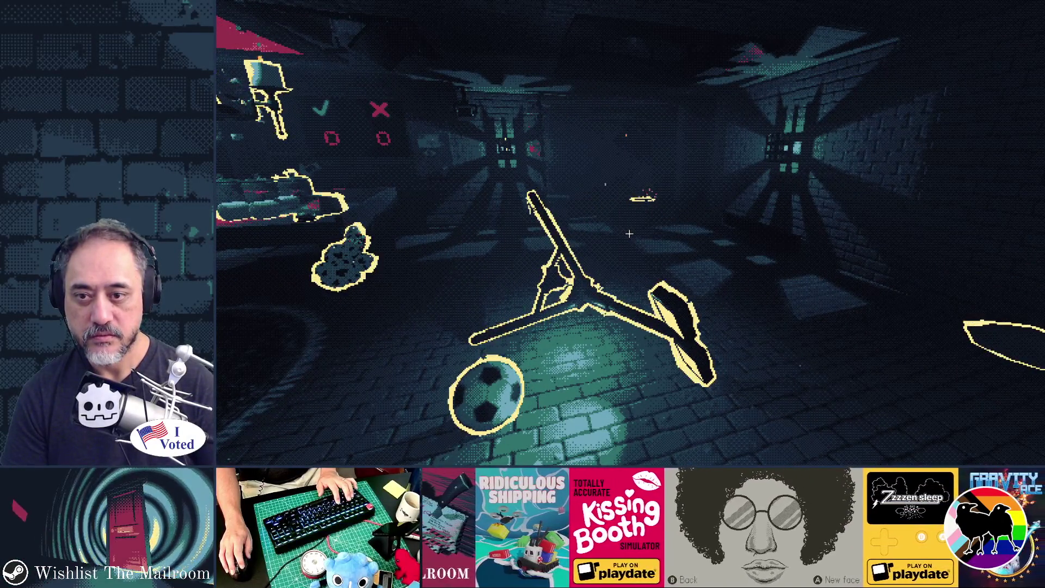
pyautogui.hotkey('alt', 'Tab')
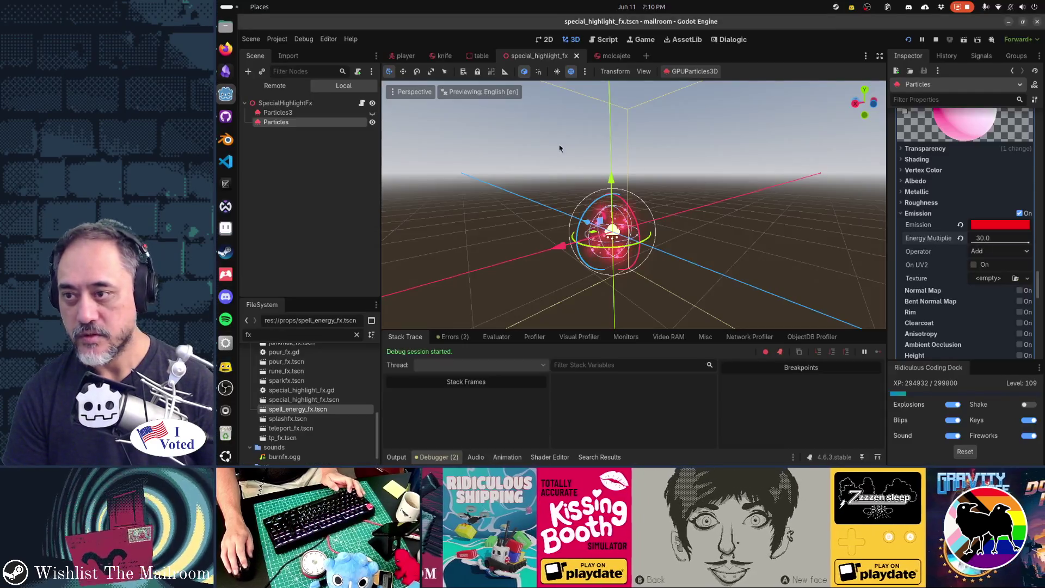
# Step: Hide the Particles node and change the script's $Particles references to $Particles3, then save
pyautogui.click(373, 121)
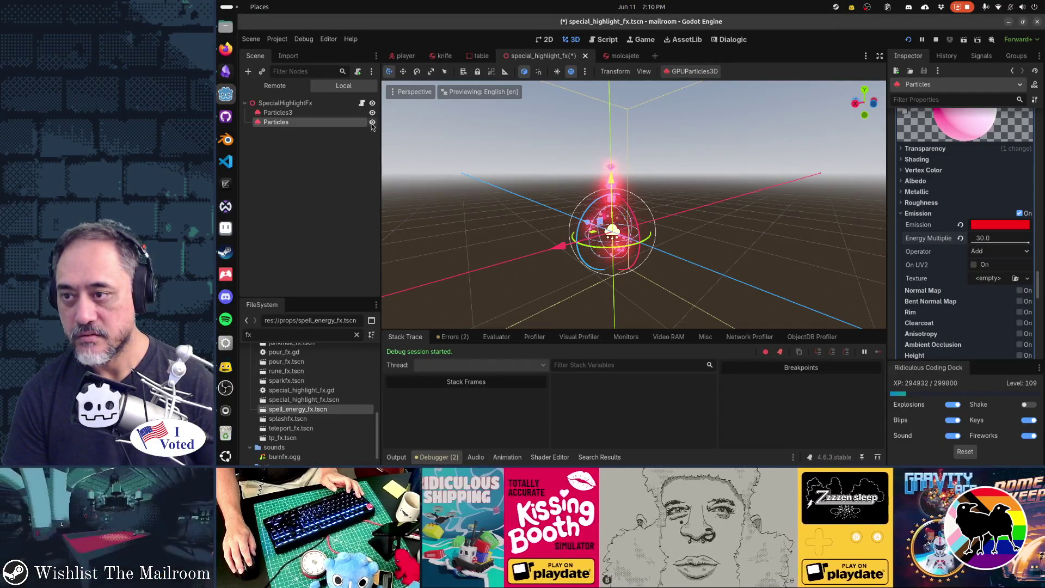
pyautogui.click(363, 104)
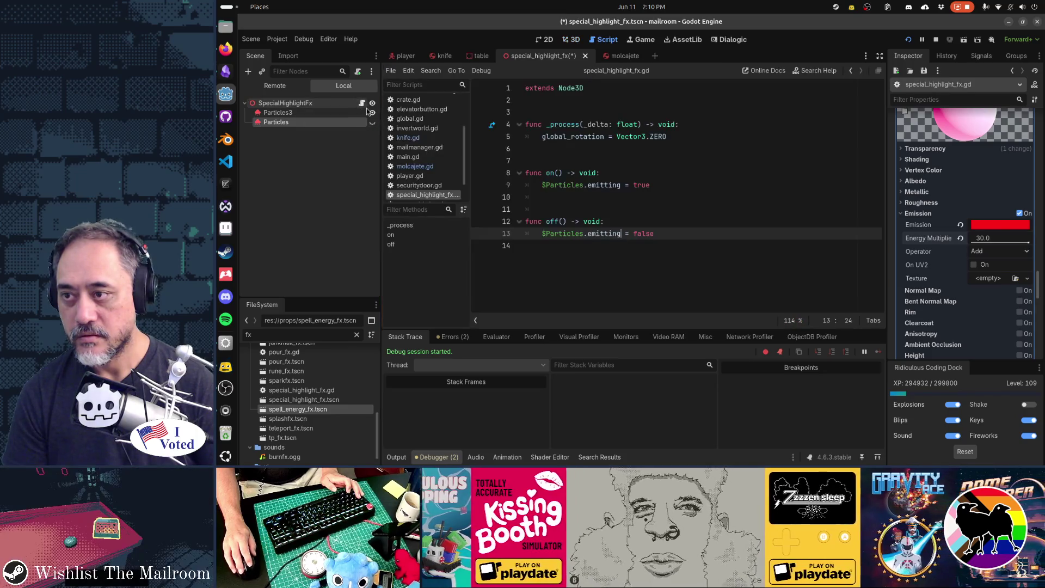
pyautogui.click(585, 185)
pyautogui.write('3')
pyautogui.hotkey('ctrl', 's')
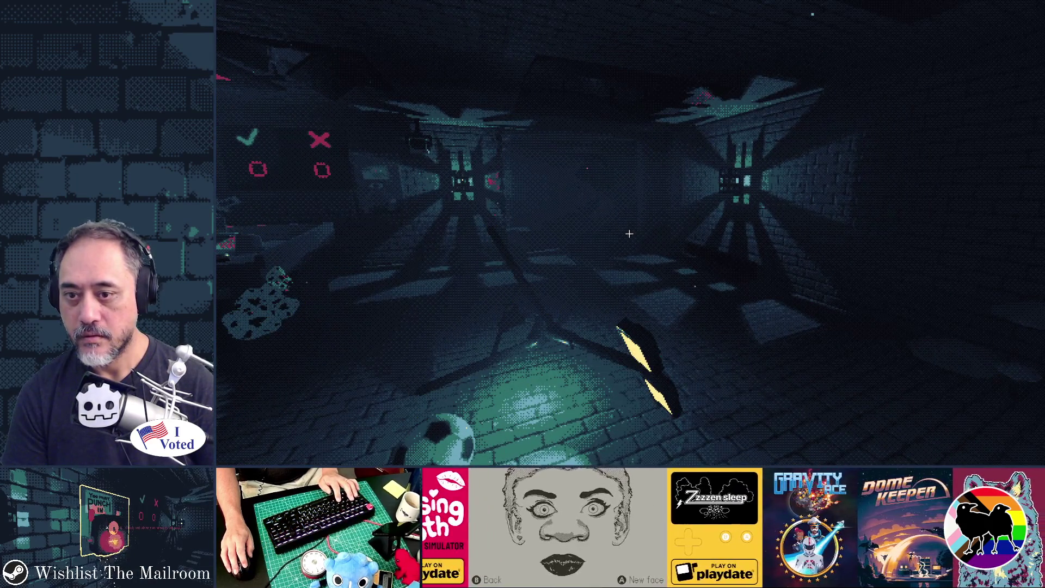
# Step: Walk past the ball, chair and tentacled machine to the table, watching objects' highlight outlines
pyautogui.press('w')
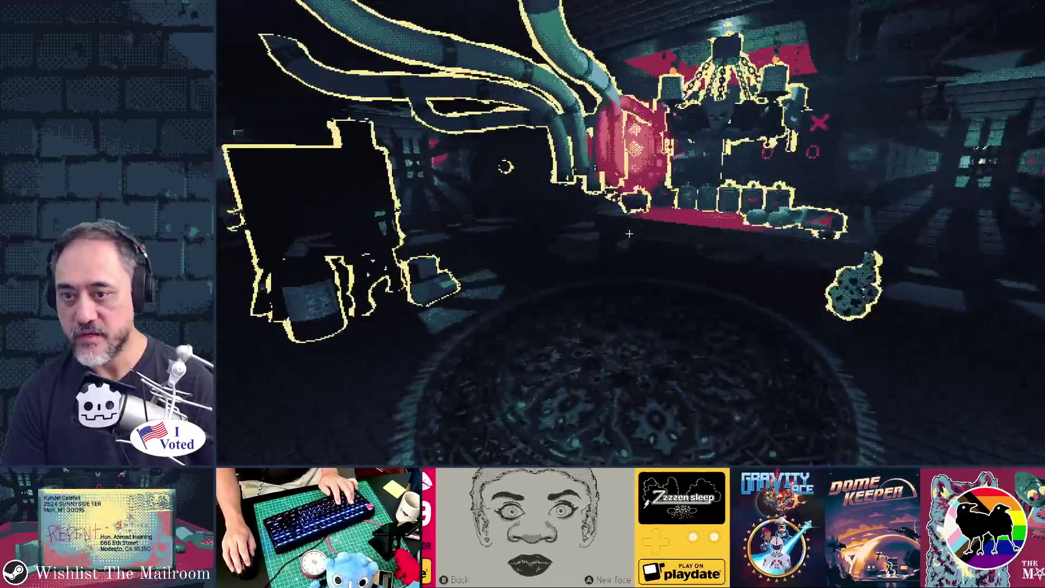
pyautogui.moveTo(629, 234)
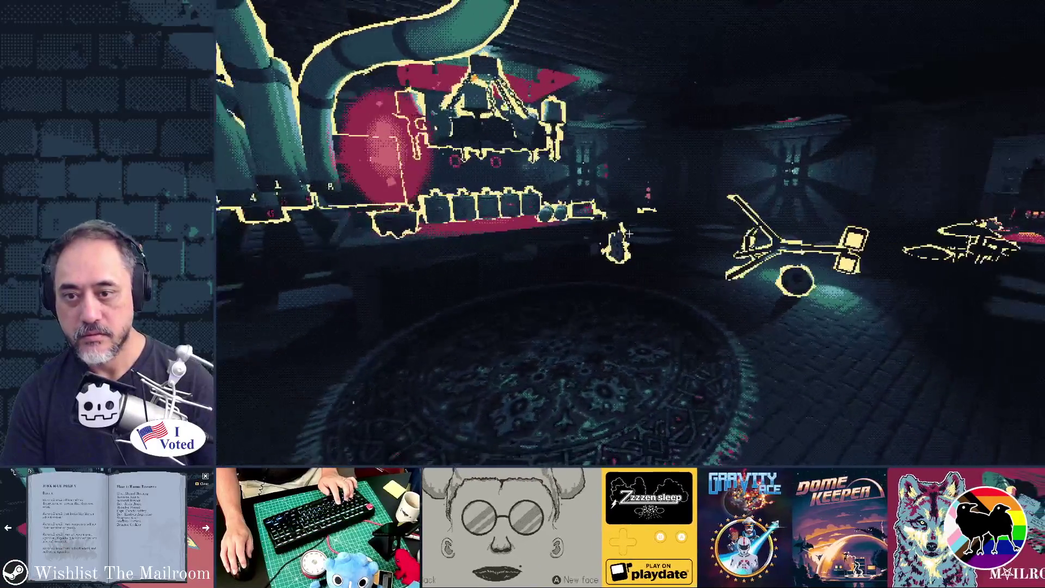
pyautogui.press('w')
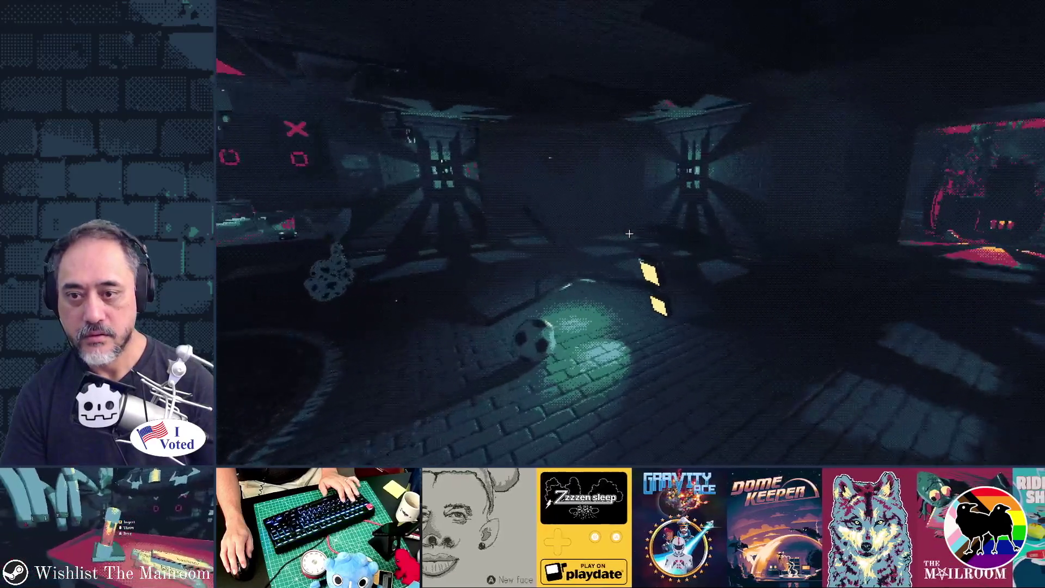
pyautogui.press('s')
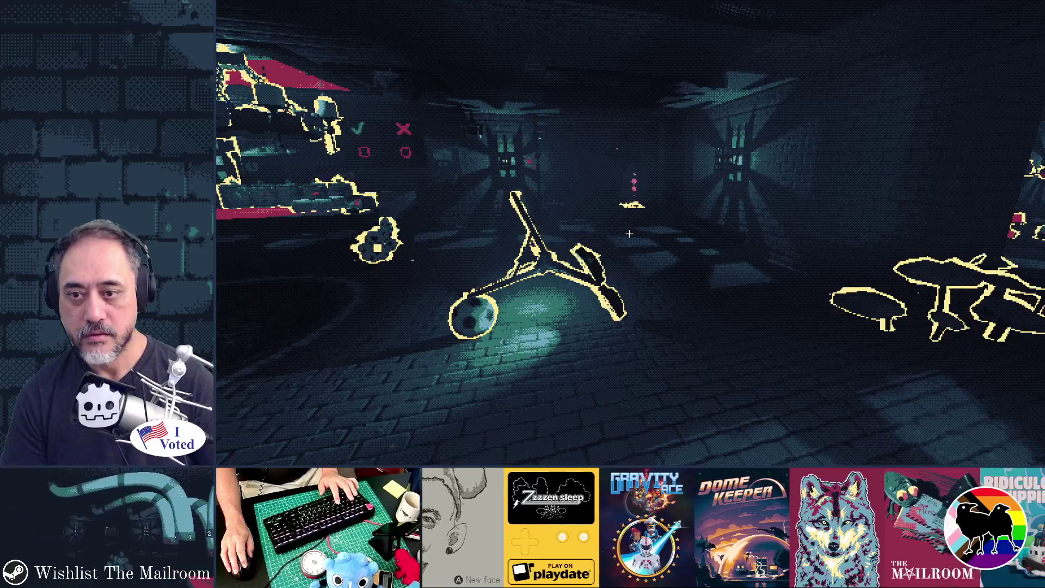
pyautogui.press('w')
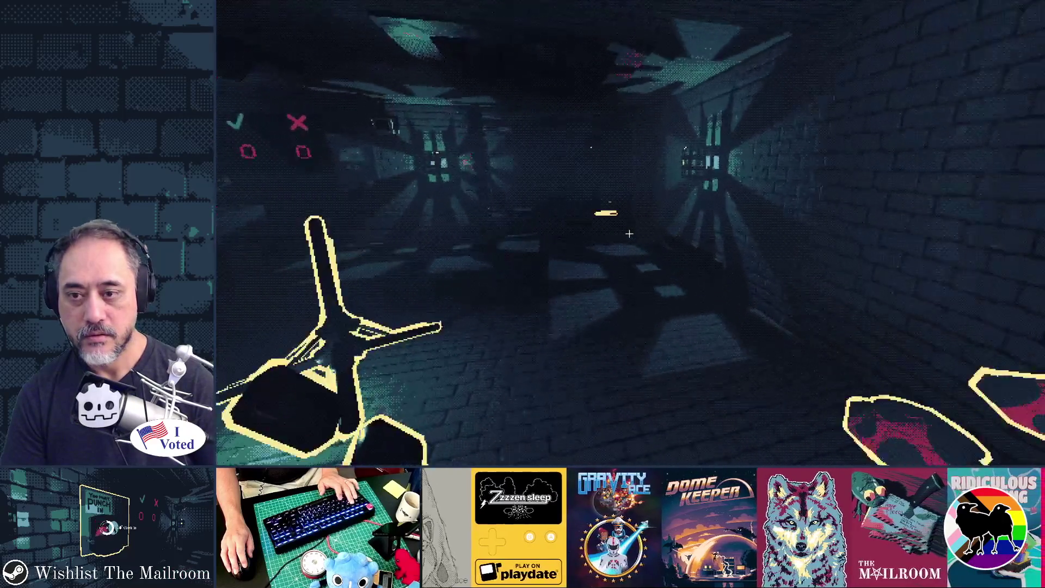
pyautogui.press('w')
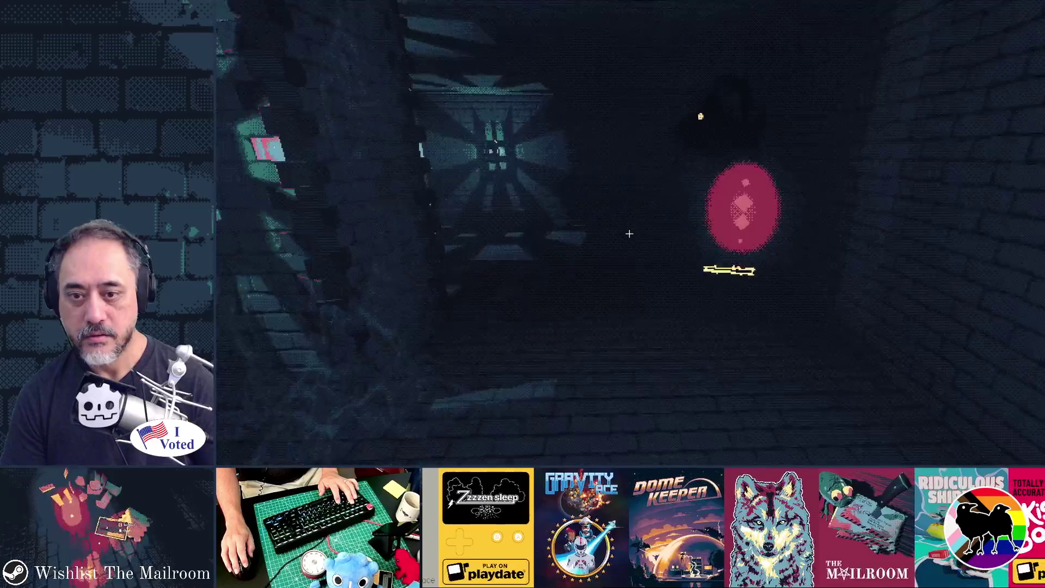
pyautogui.press('w')
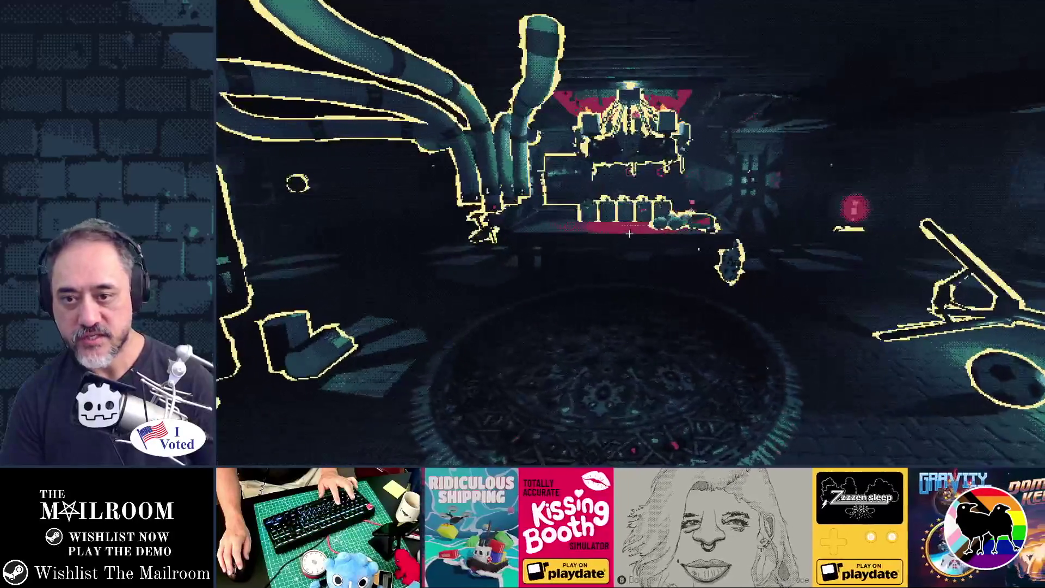
pyautogui.press('w')
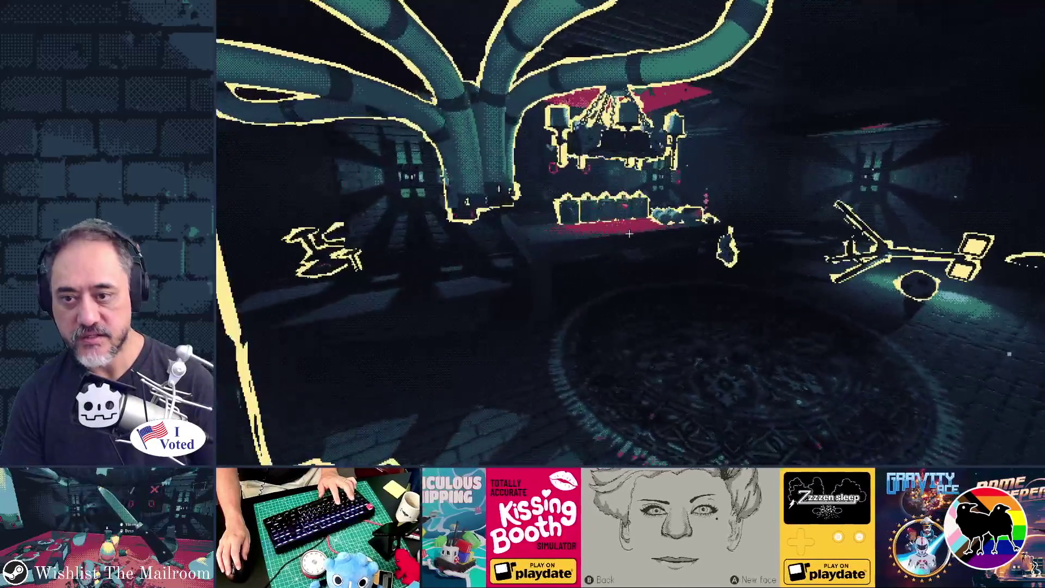
pyautogui.press('w')
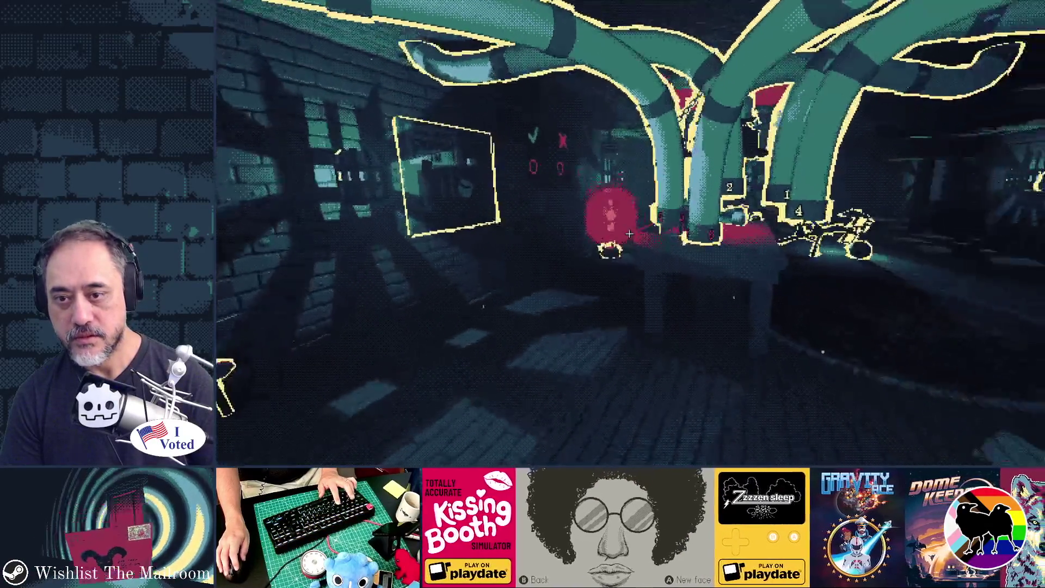
pyautogui.press('w')
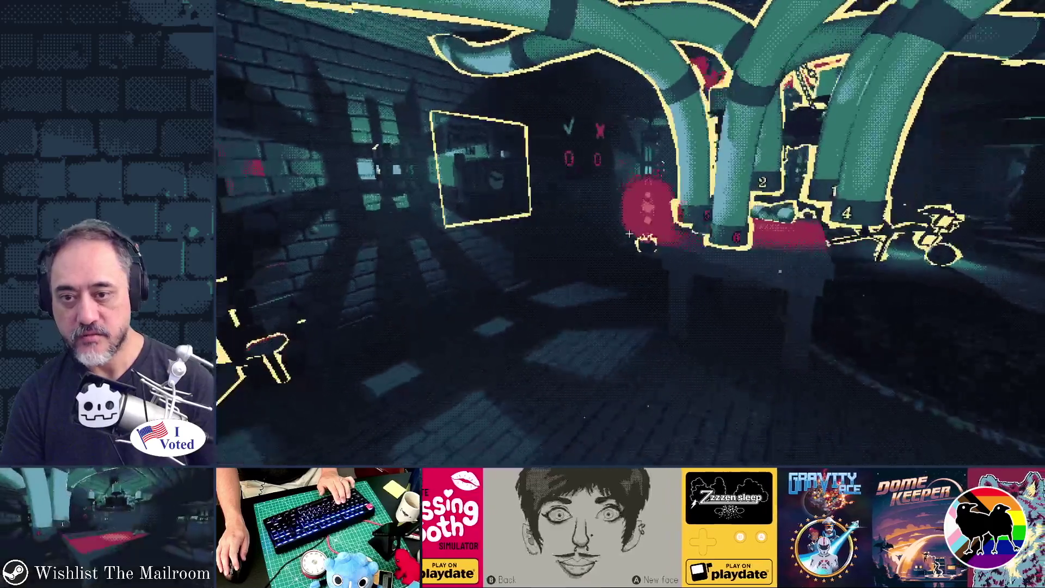
pyautogui.press('w')
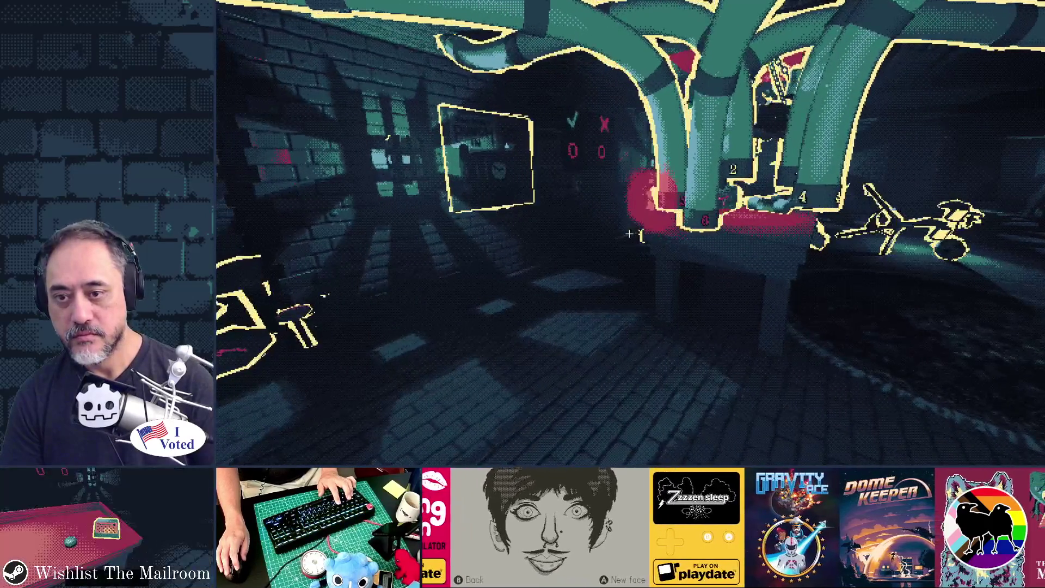
pyautogui.press('w')
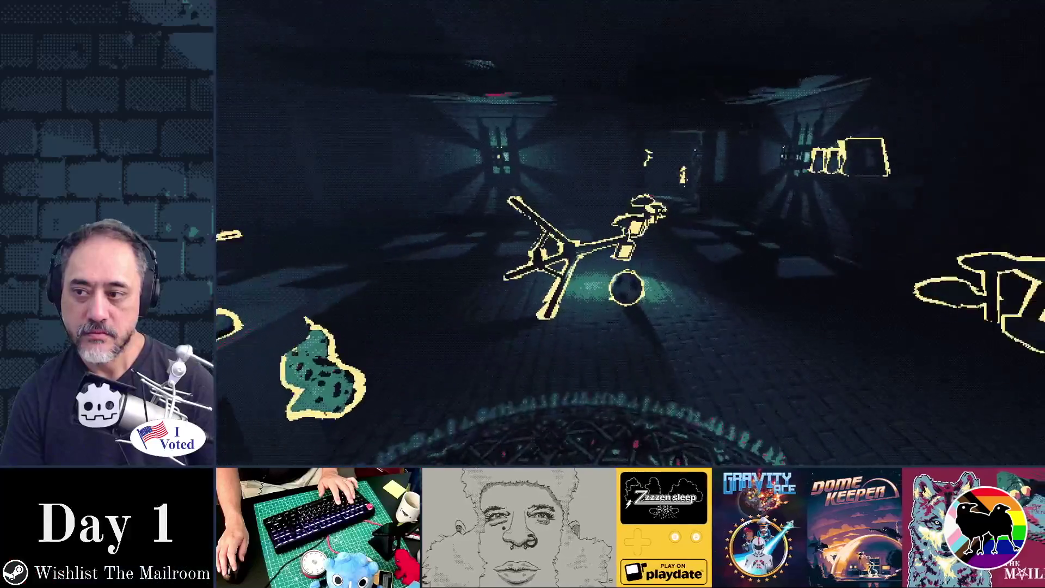
pyautogui.press('w')
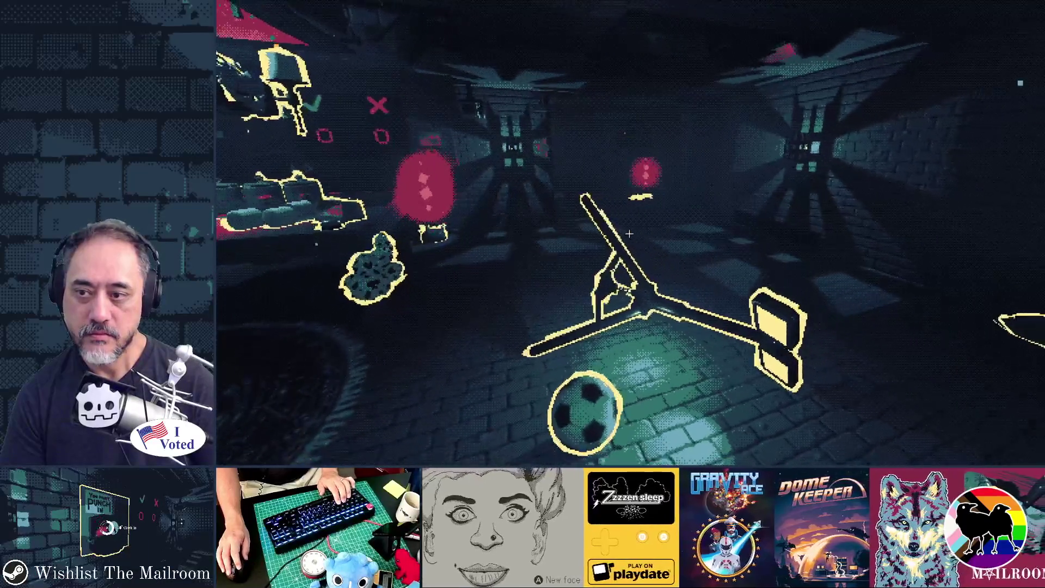
pyautogui.press('w')
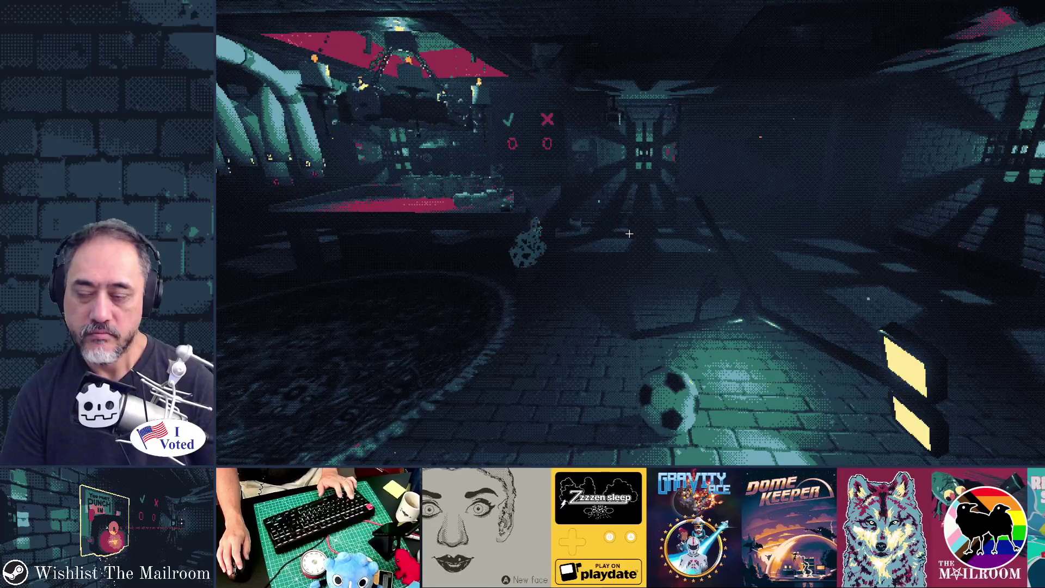
# Step: Quit the game and point line 9's node reference back to $Particles
pyautogui.press('Escape')
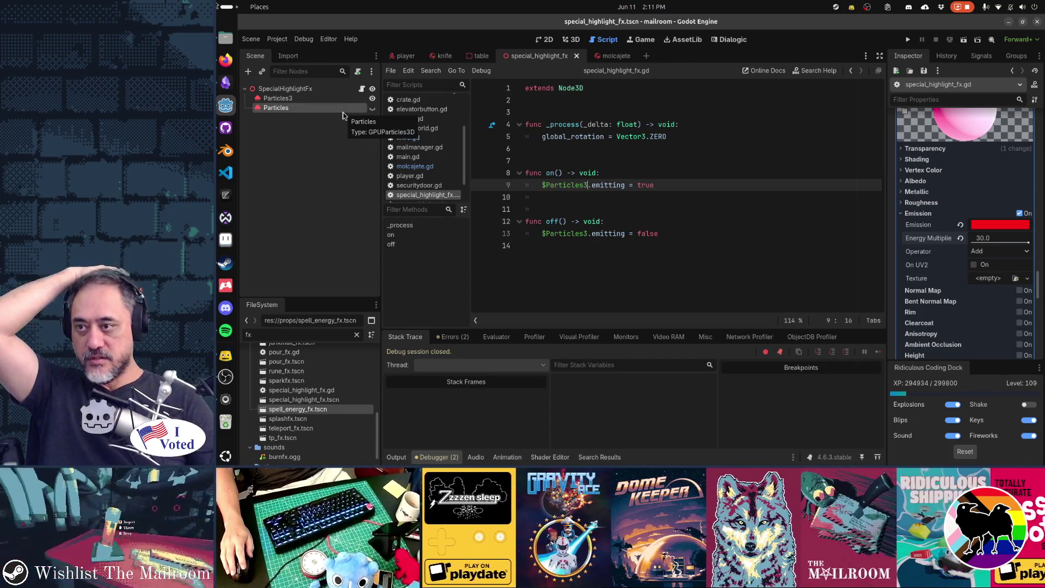
pyautogui.press('Delete')
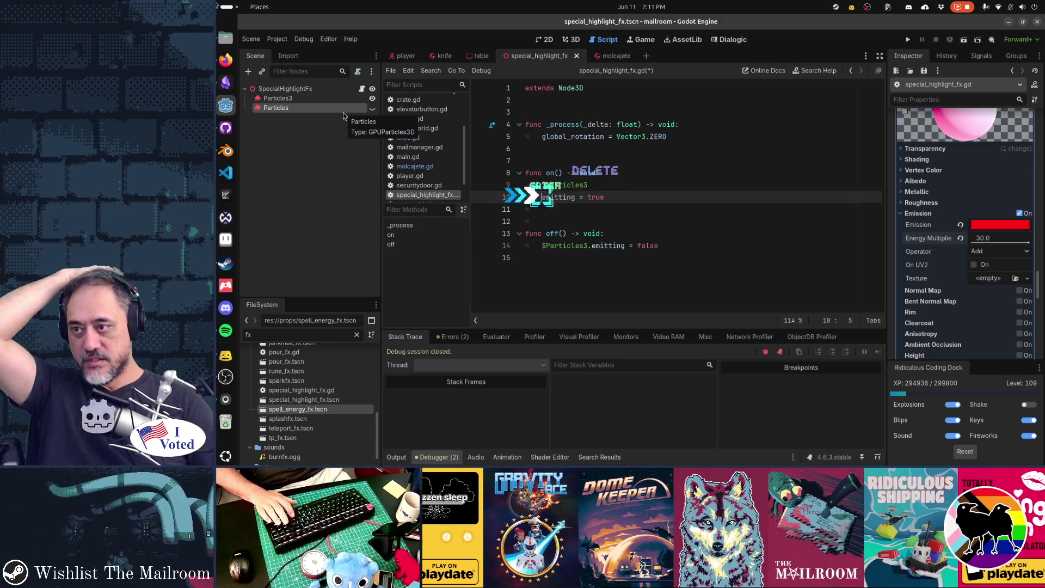
pyautogui.press('Return')
pyautogui.hotkey('ctrl', 'z')
pyautogui.hotkey('ctrl', 'z')
pyautogui.hotkey('ctrl', 'z')
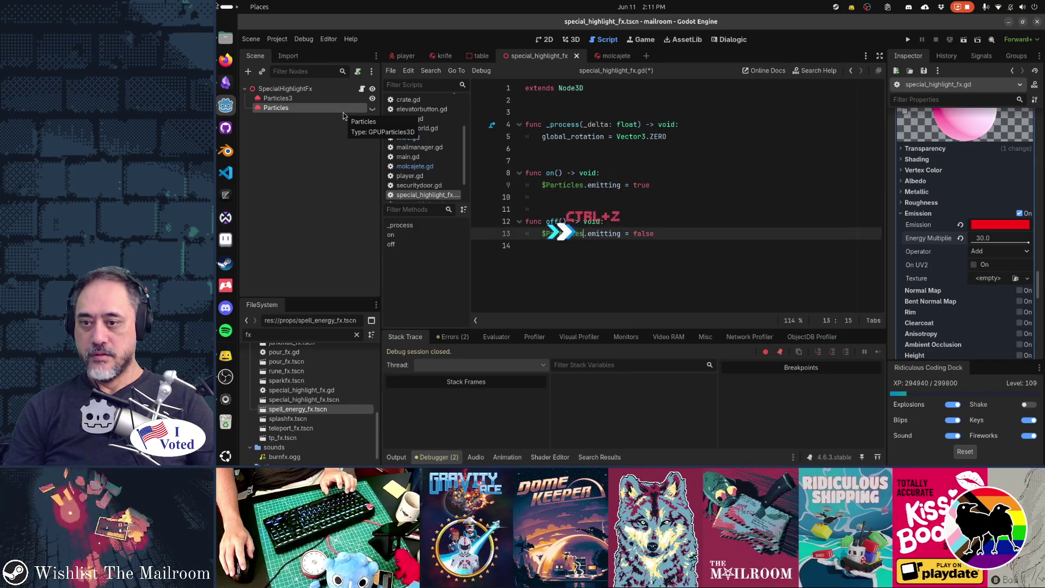
# Step: Delete the old Particles node, rename Particles3 to Particles, save, and check its visibility toggle
pyautogui.press('Delete')
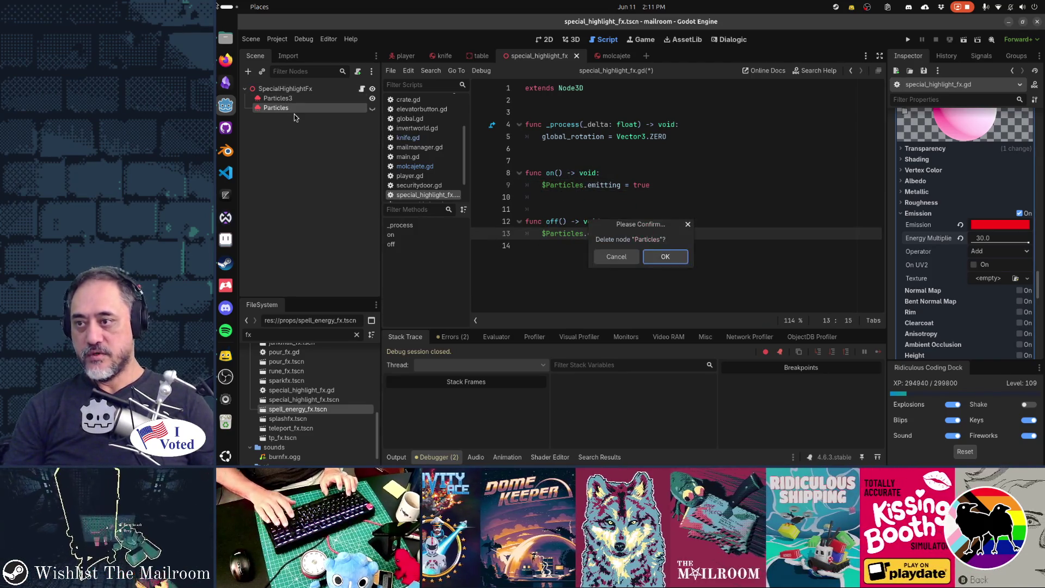
pyautogui.press('Return')
pyautogui.doubleClick(284, 99)
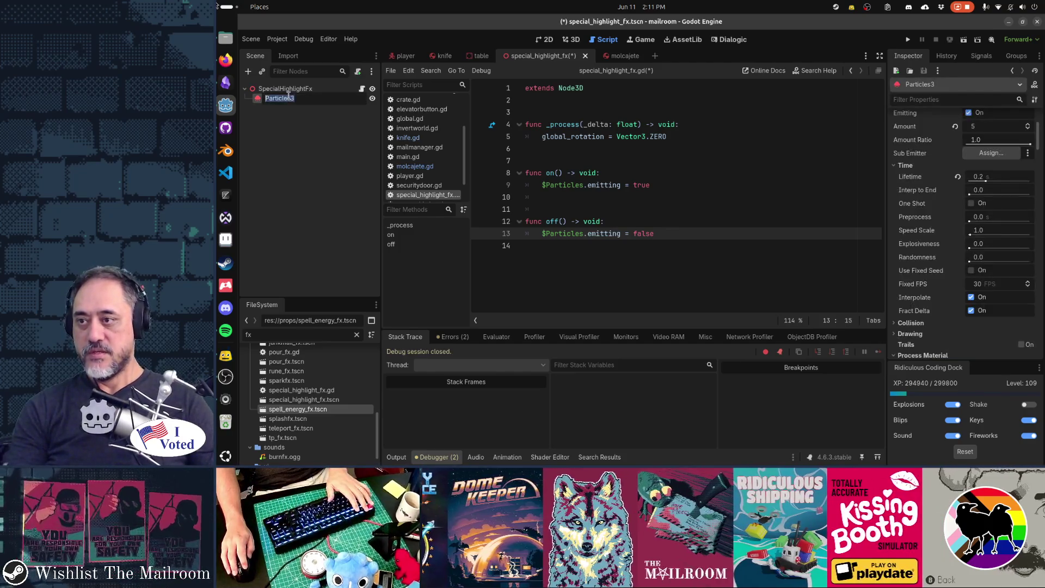
pyautogui.hotkey('ctrl', 's')
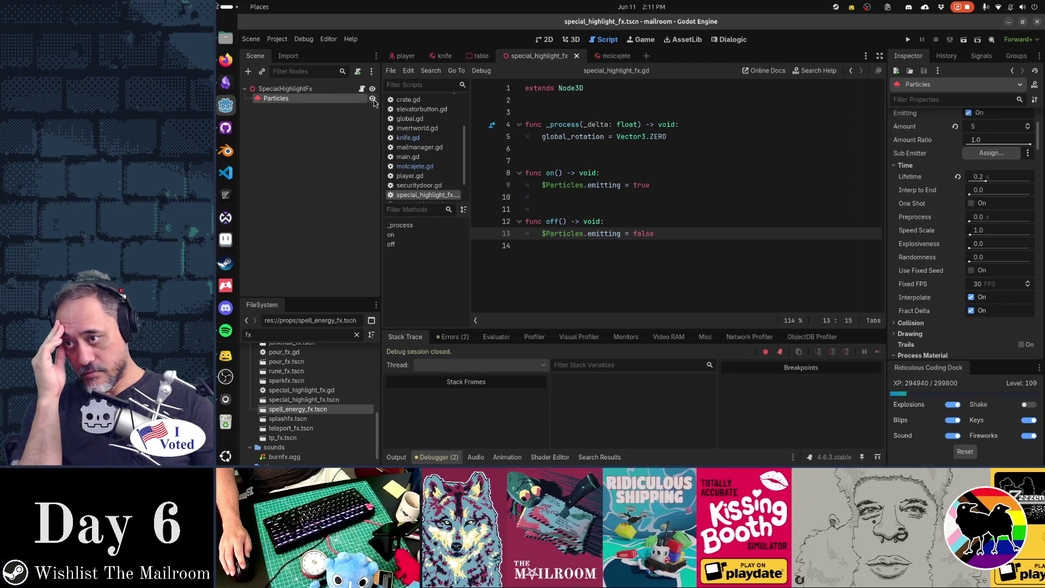
pyautogui.click(373, 99)
pyautogui.click(667, 162)
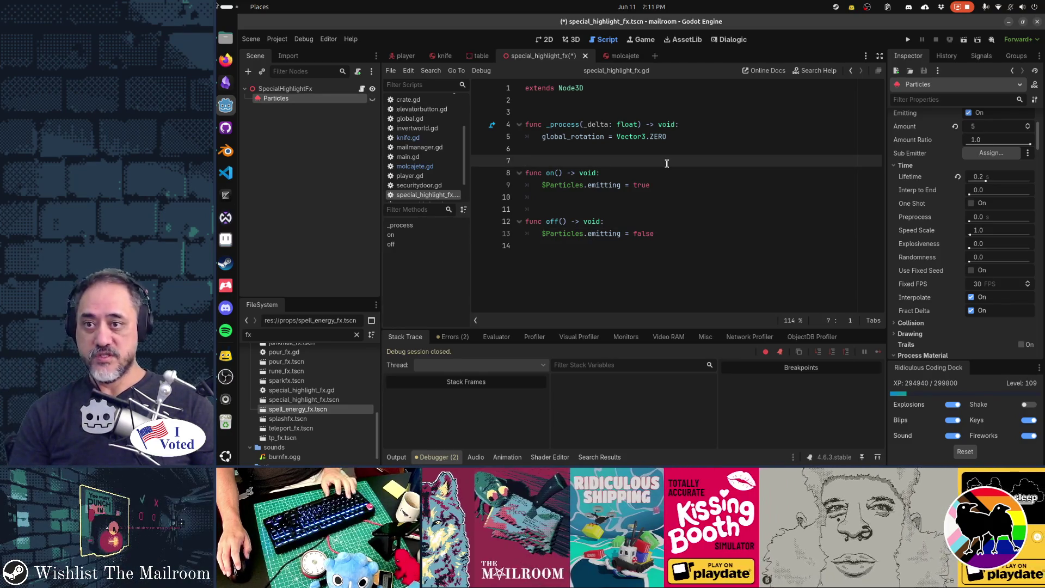
# Step: Save the special_highlight_fx scene in Godot and switch to GitHub Desktop
pyautogui.hotkey('alt', 'Tab')
pyautogui.hotkey('alt', 'Tab')
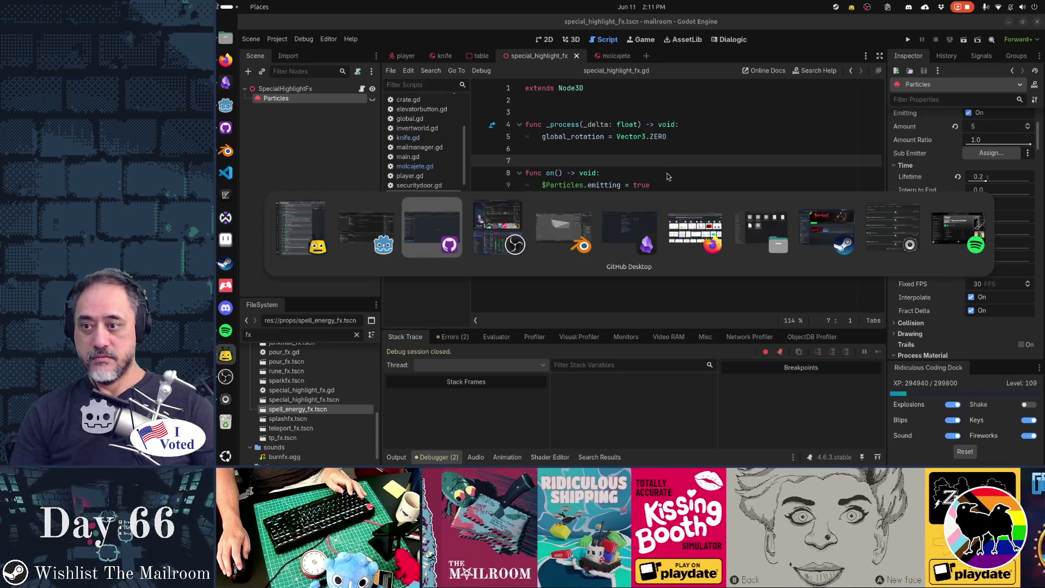
pyautogui.hotkey('alt', 'shift', 'Tab')
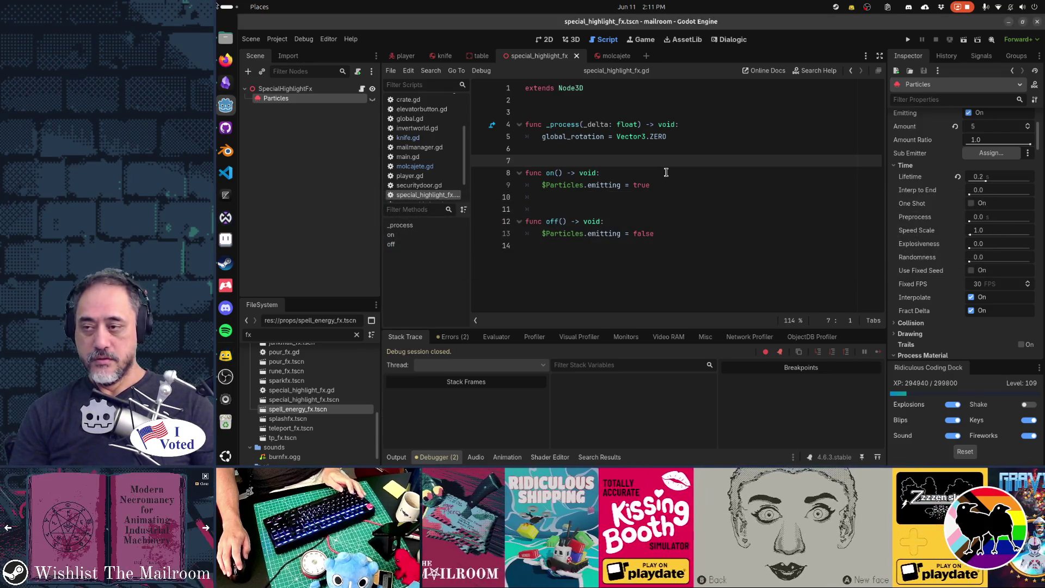
pyautogui.hotkey('ctrl', 's')
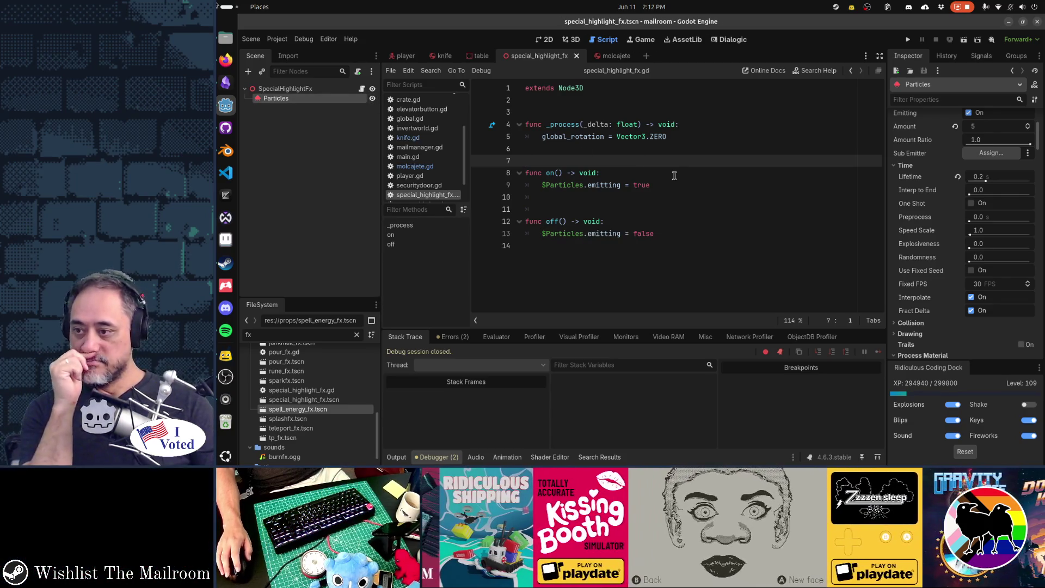
pyautogui.click(226, 128)
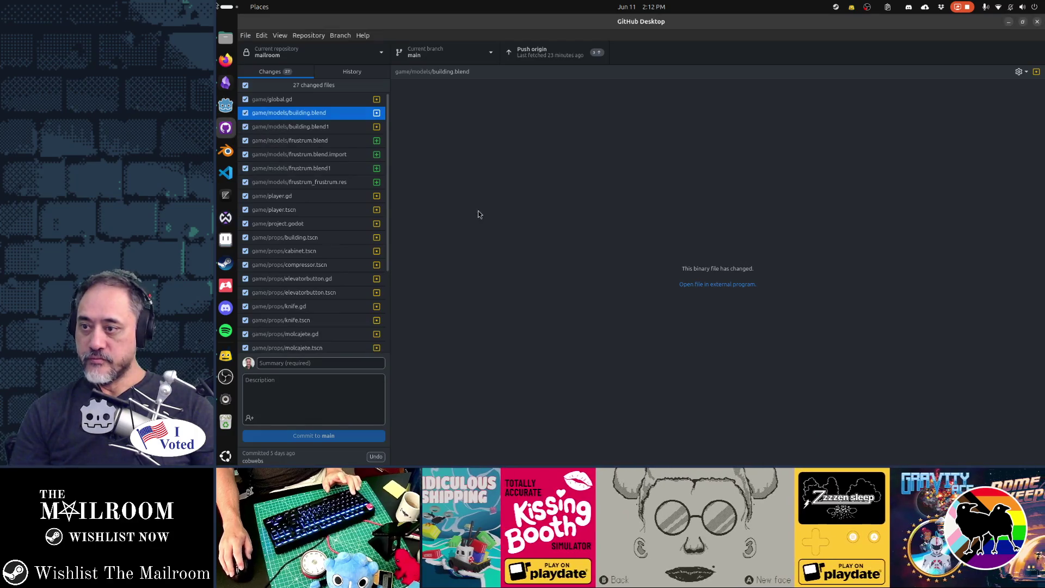
# Step: Discard the frustrum.blend1 and building.blend1 changes, then view the player.gd diff
pyautogui.click(309, 103)
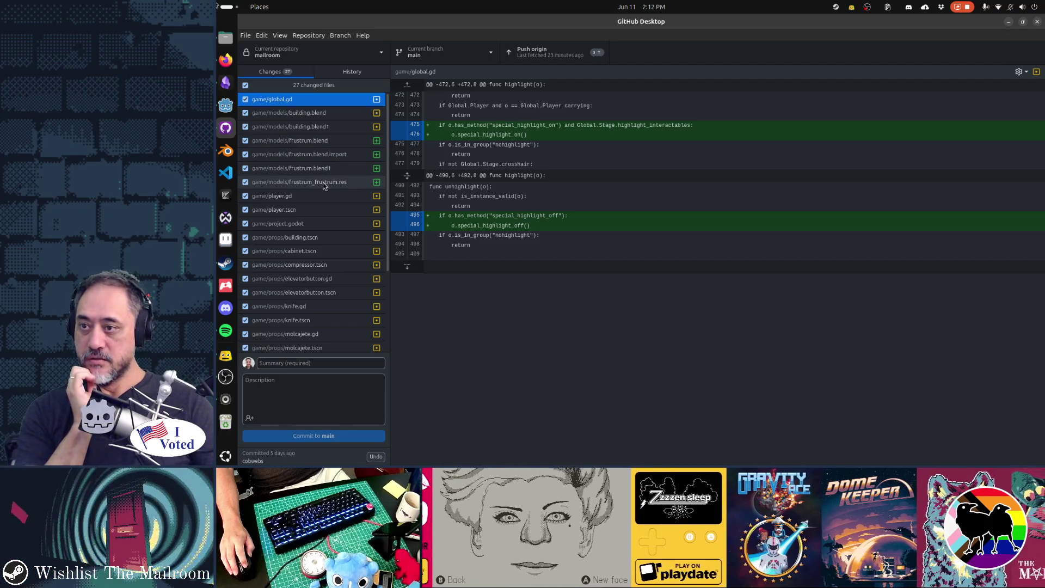
pyautogui.click(320, 169)
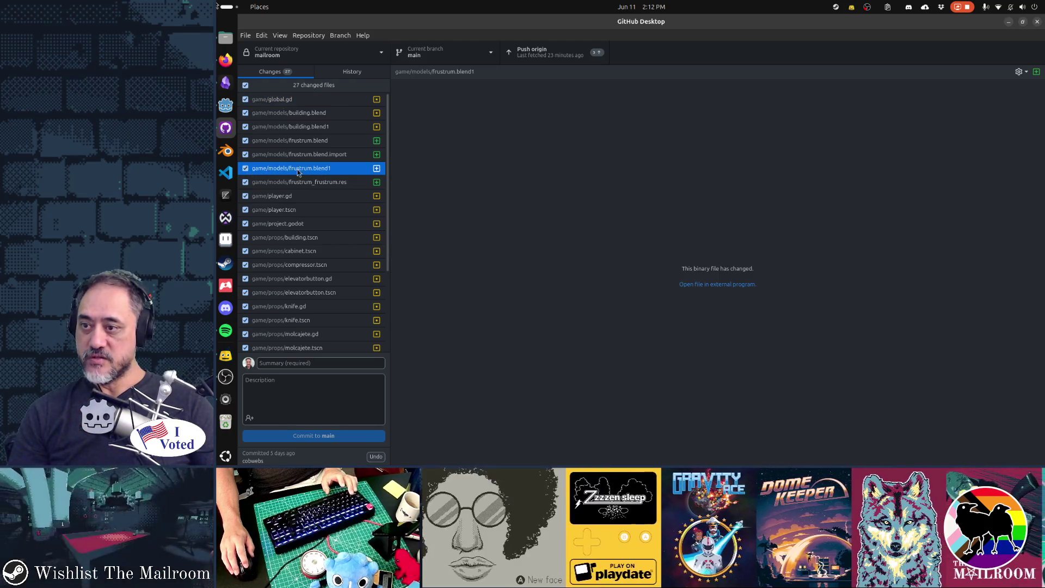
pyautogui.rightClick(305, 170)
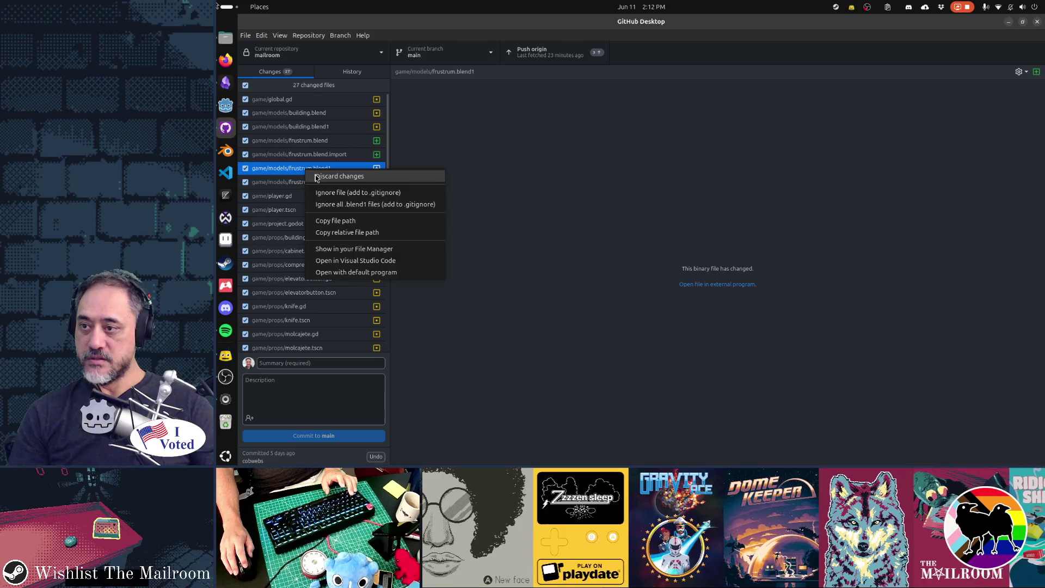
pyautogui.click(315, 176)
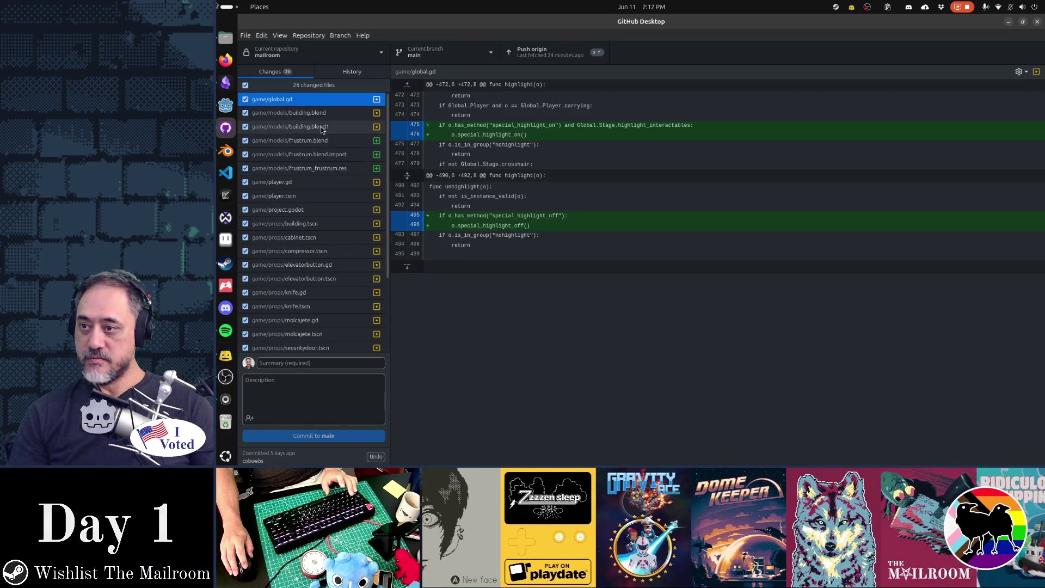
pyautogui.rightClick(321, 128)
pyautogui.click(328, 134)
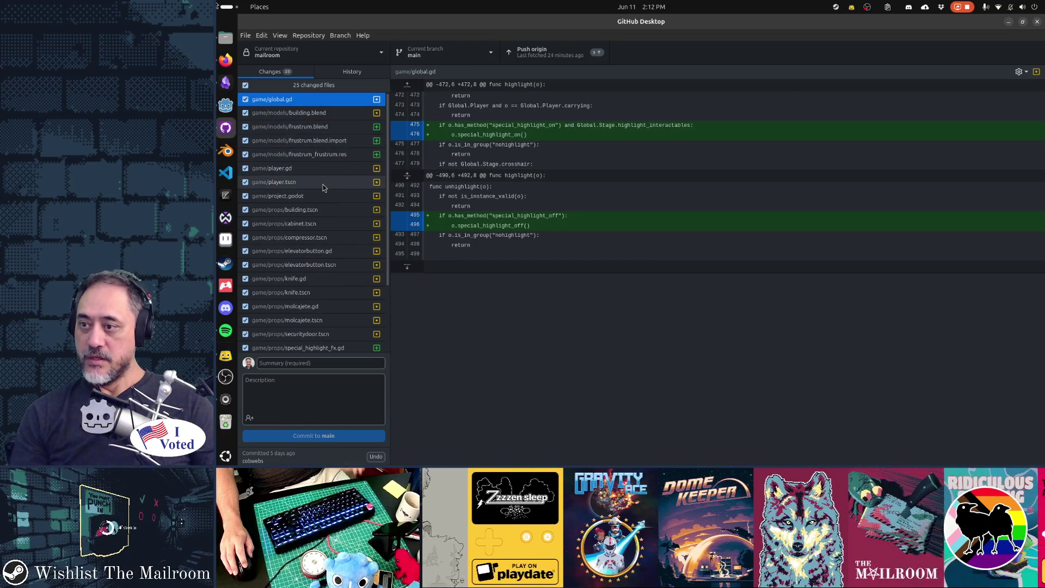
pyautogui.click(312, 169)
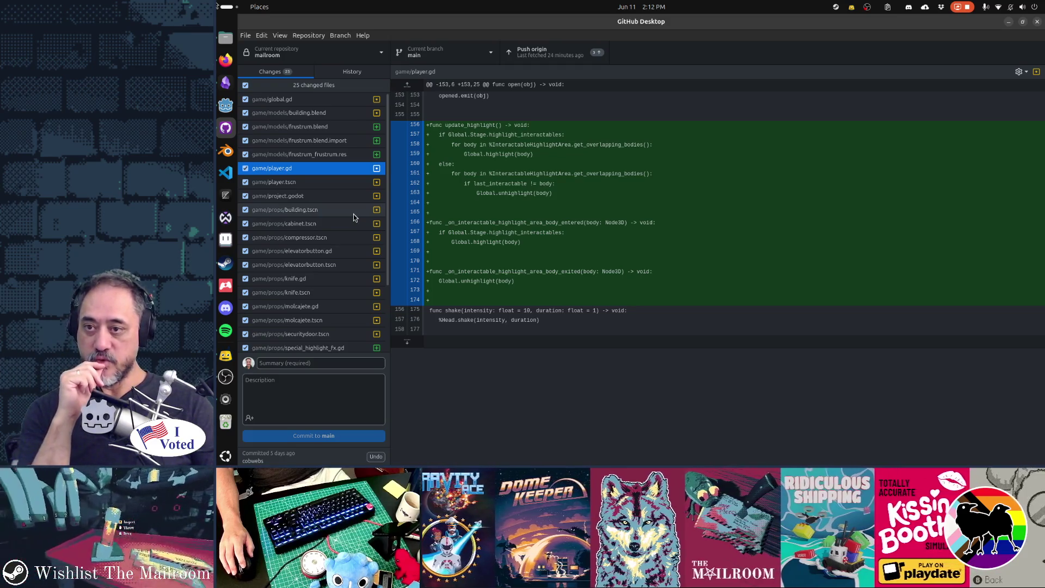
# Step: Step through diffs of player.tscn, project.godot, building.tscn, cabinet.tscn, compressor.tscn, elevatorbutton files, knife.gd and molcajete.gd
pyautogui.click(335, 186)
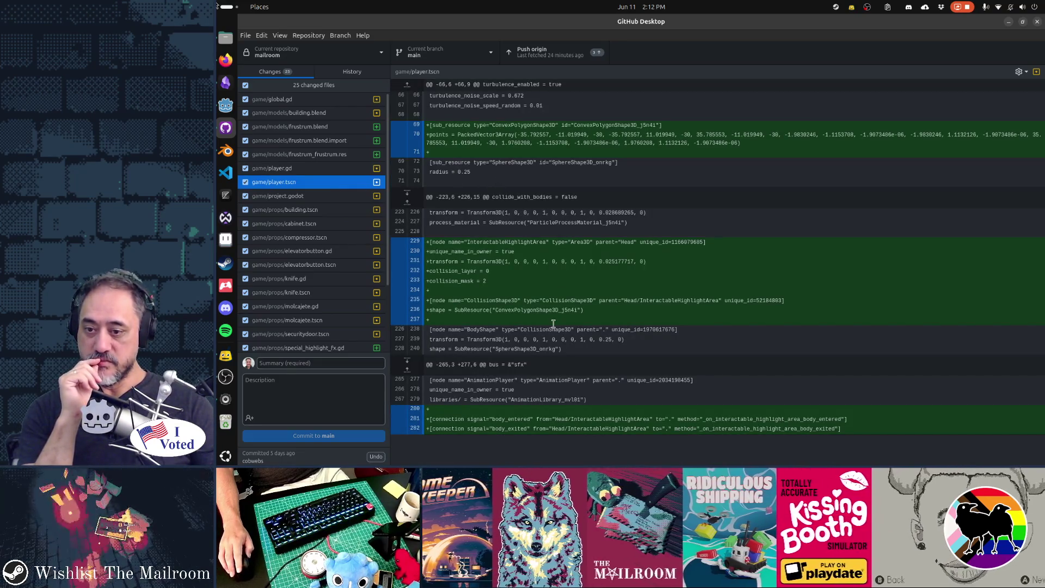
pyautogui.click(334, 200)
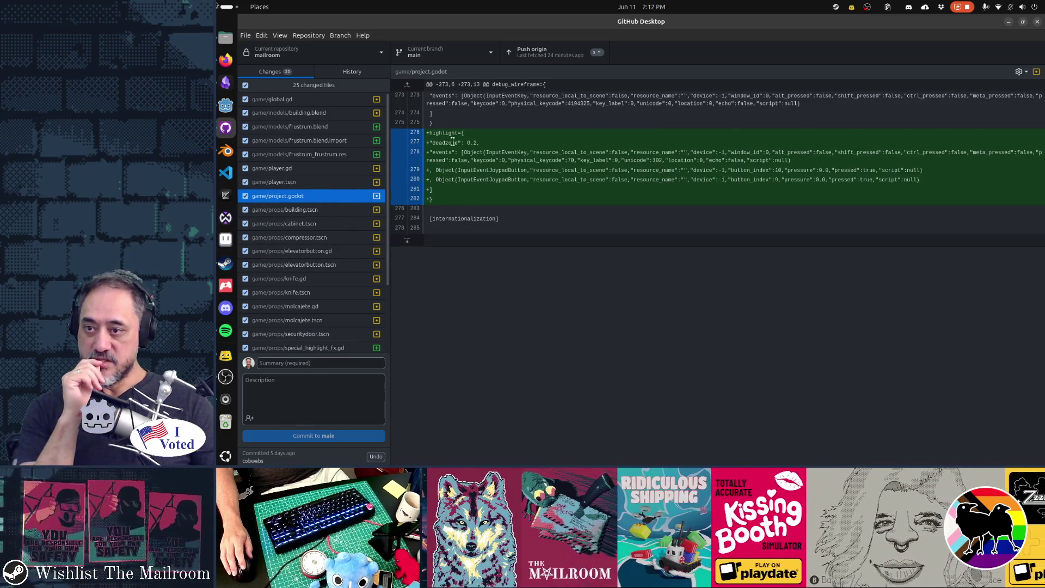
pyautogui.click(321, 213)
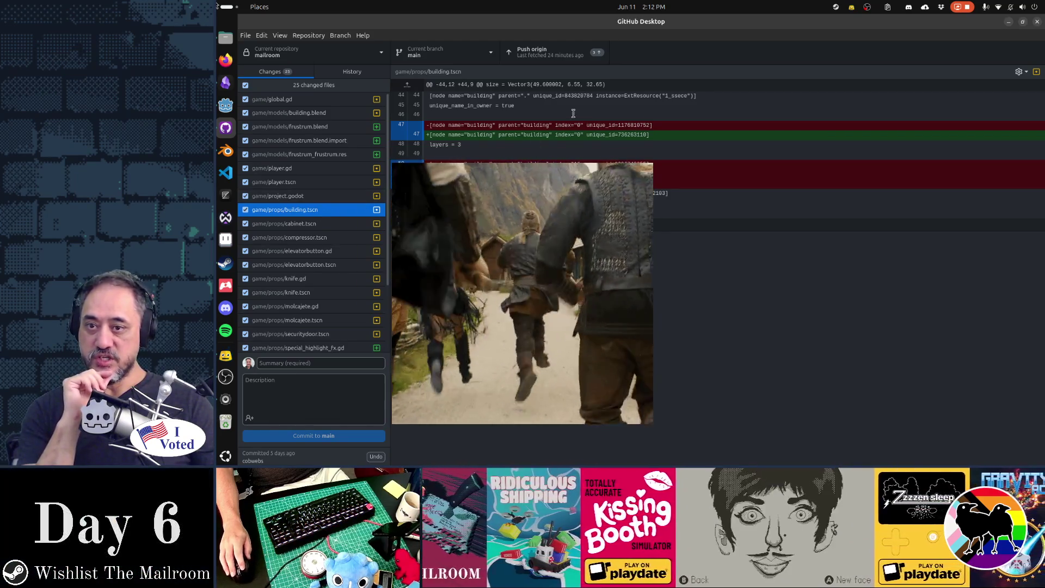
pyautogui.press('Down')
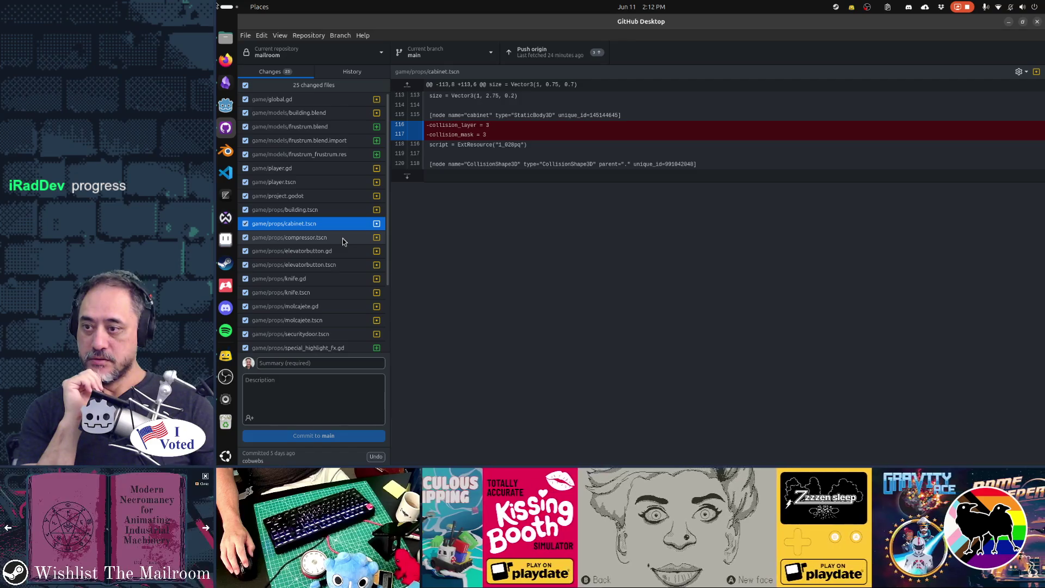
pyautogui.click(342, 239)
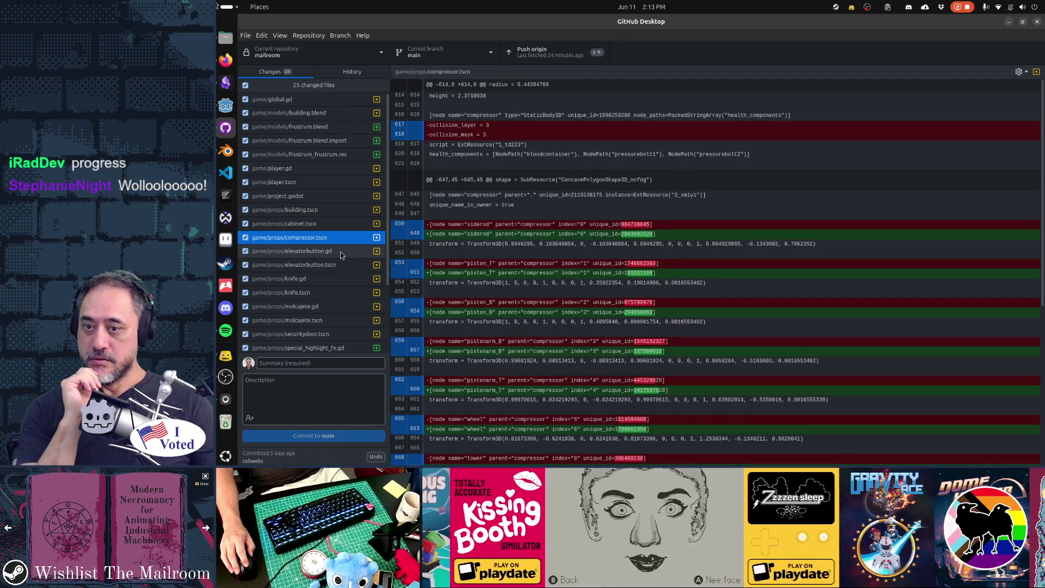
pyautogui.click(347, 250)
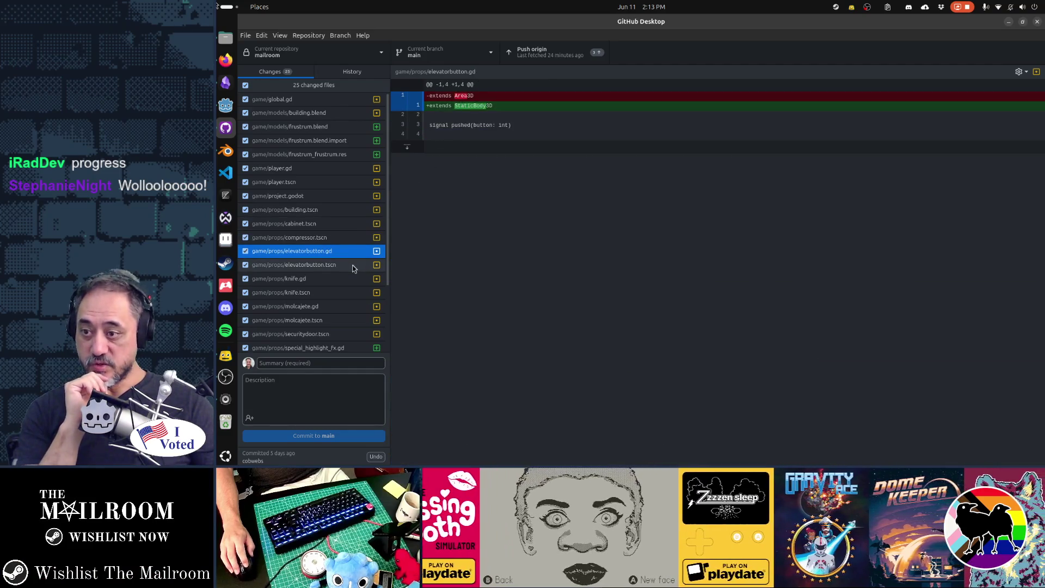
pyautogui.click(353, 266)
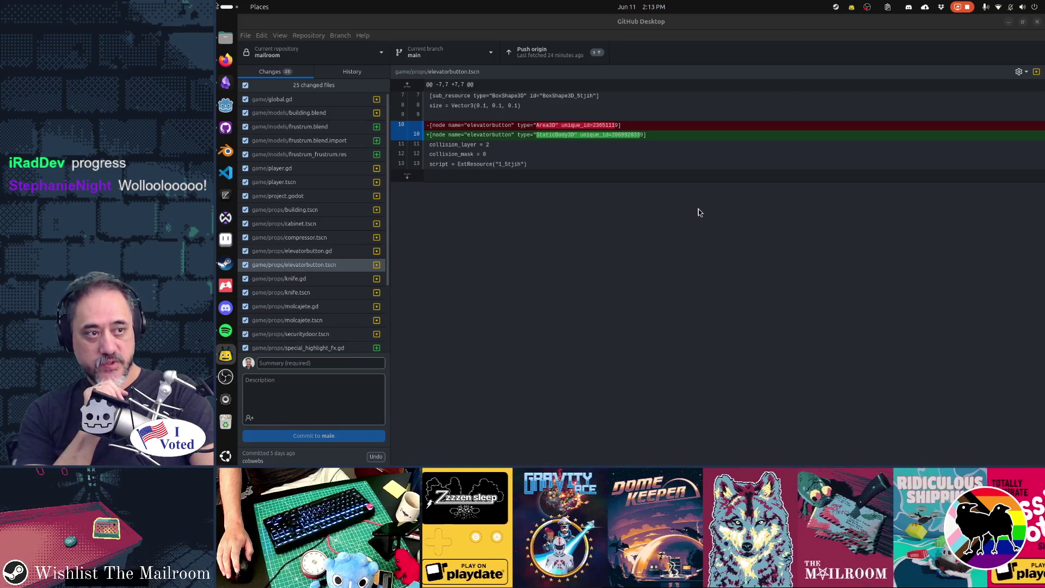
pyautogui.click(312, 281)
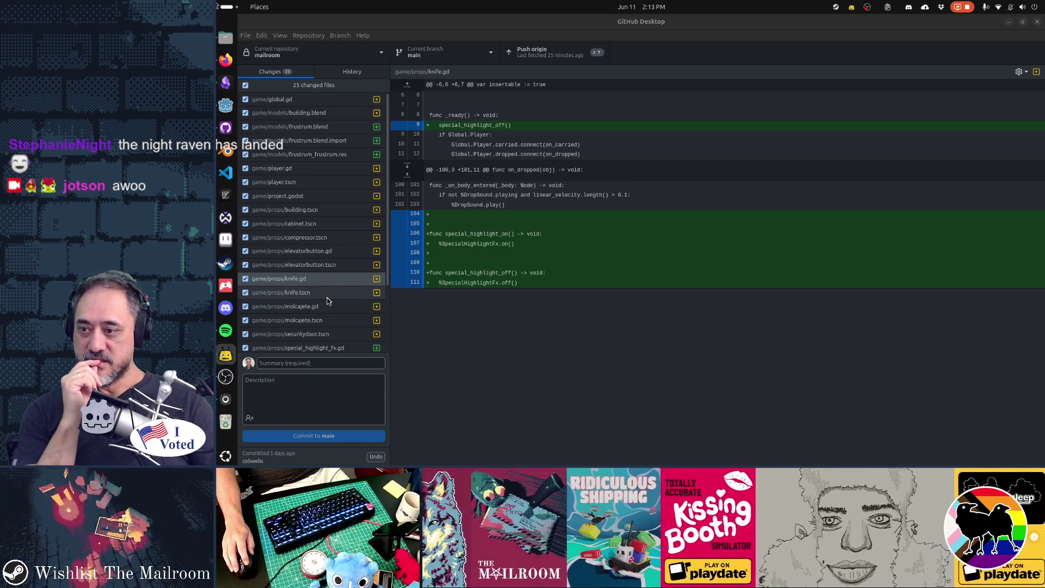
pyautogui.click(330, 306)
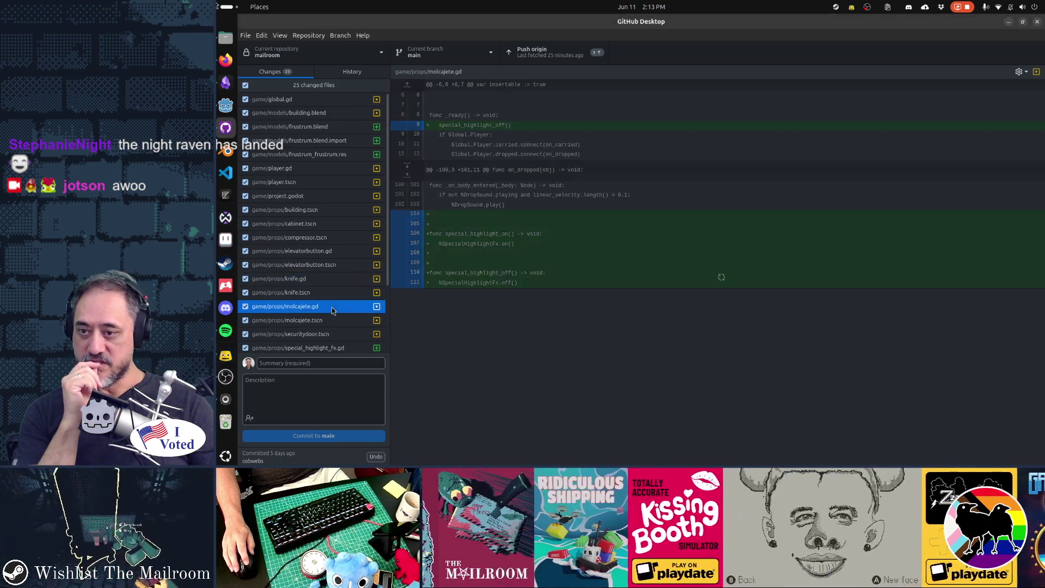
# Step: Review the diffs for securitydoor.tscn, steamwhistle.tscn, table.tscn and mailroom.tscn
pyautogui.click(333, 333)
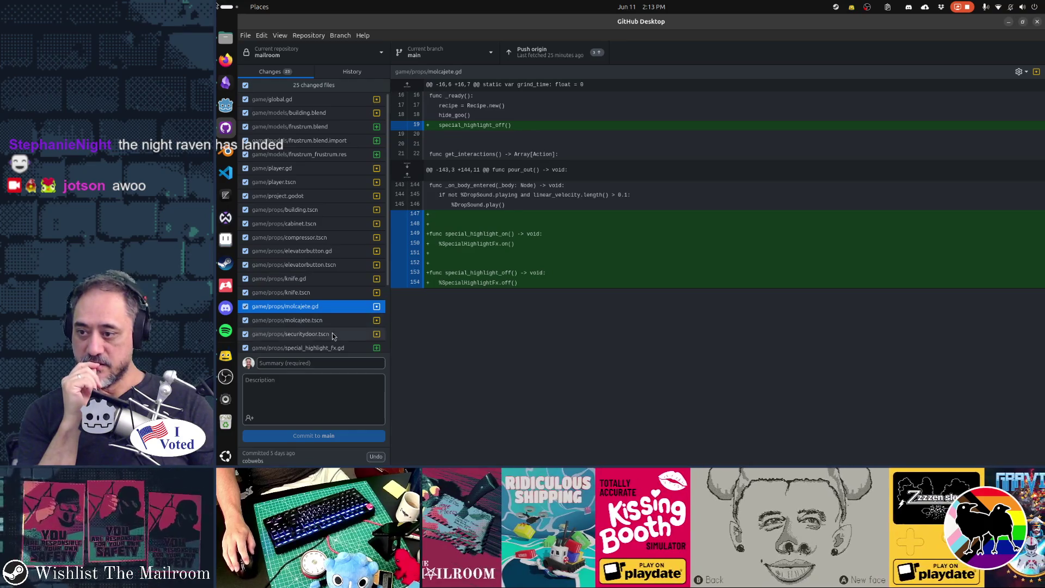
pyautogui.scroll(-3, 338, 283)
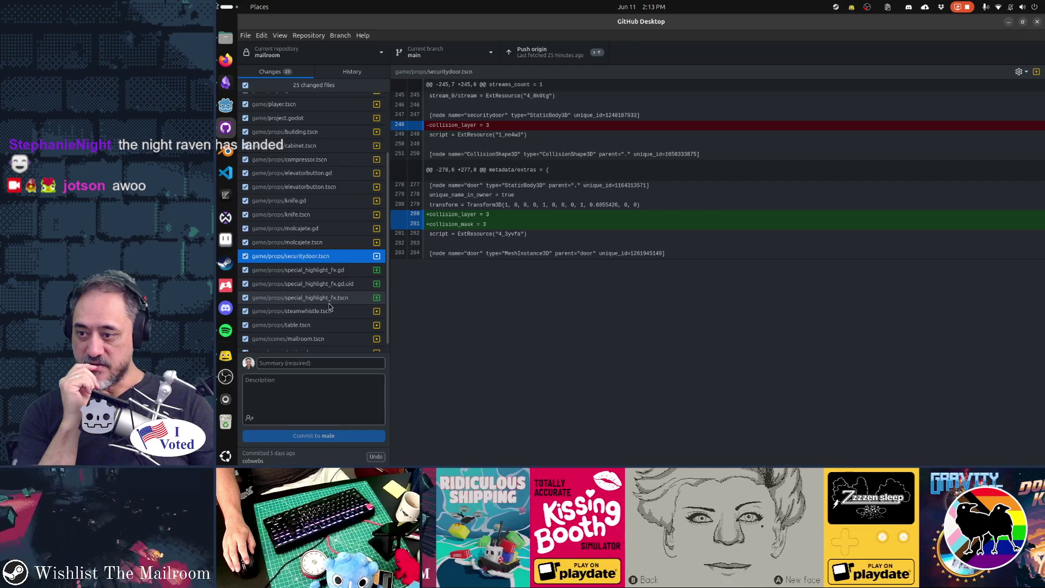
pyautogui.click(329, 313)
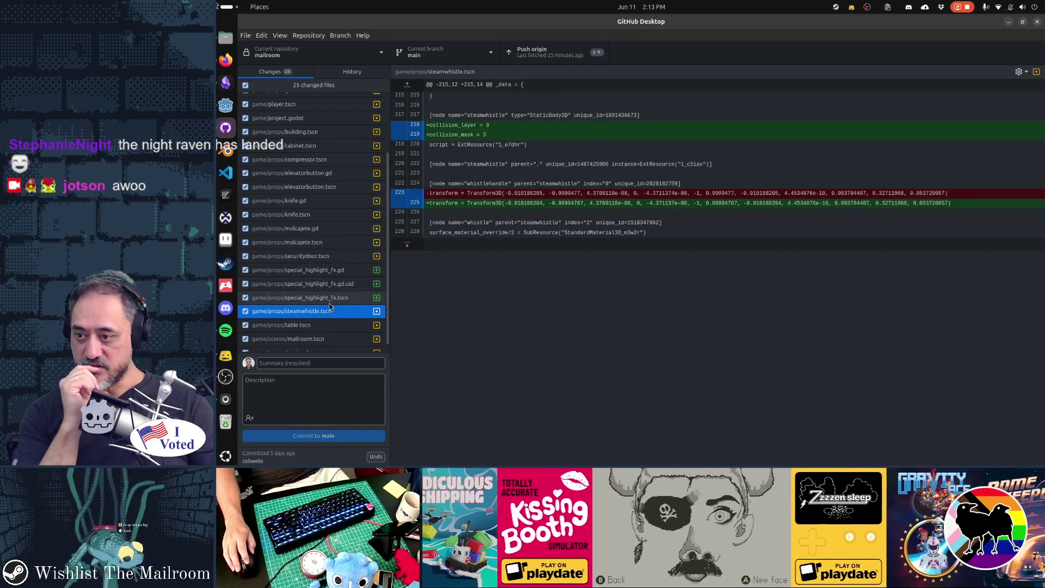
pyautogui.click(328, 325)
pyautogui.click(330, 340)
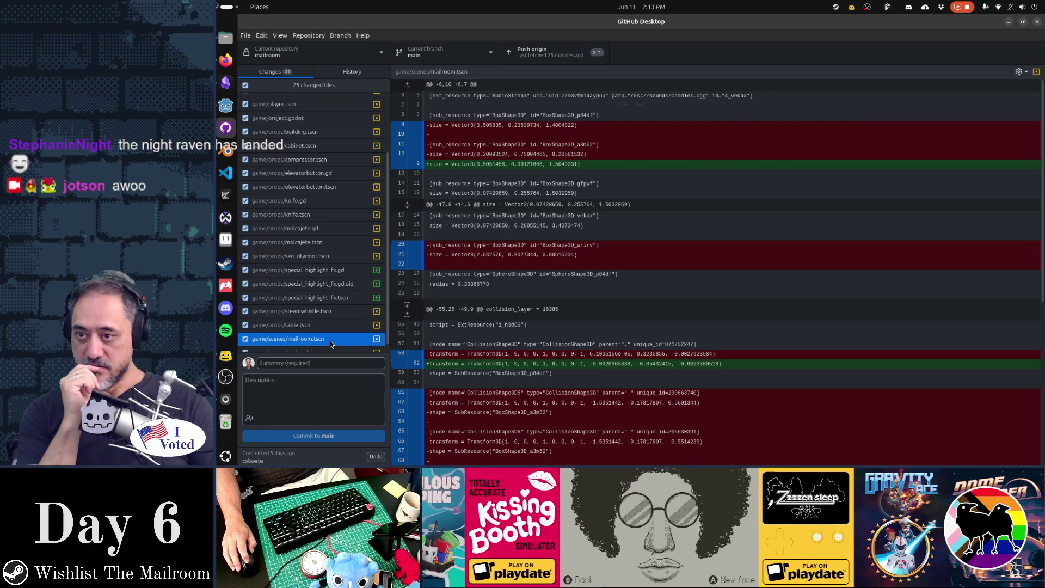
pyautogui.scroll(-3, 511, 362)
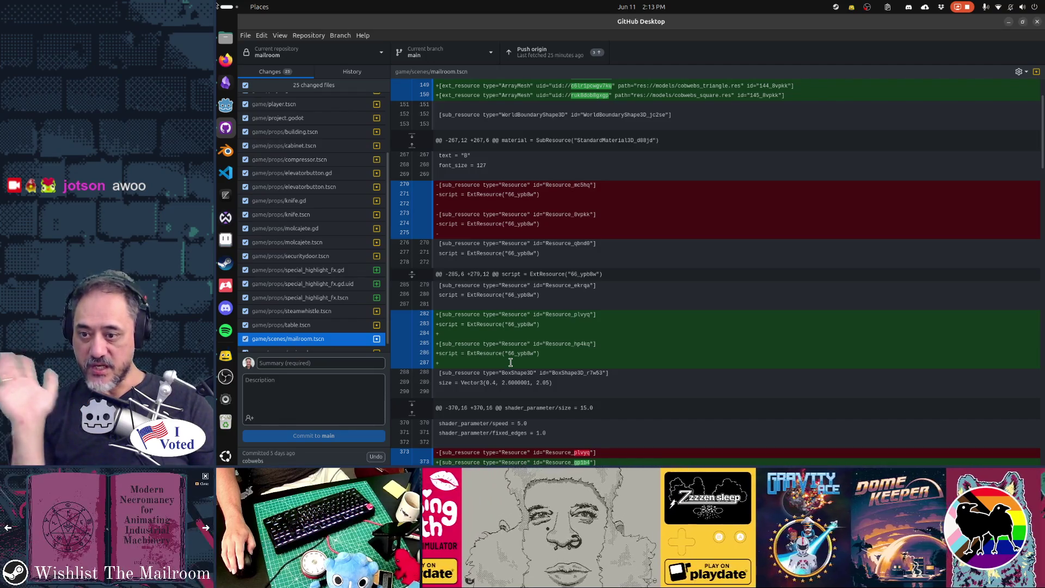
pyautogui.scroll(-5, 511, 362)
pyautogui.scroll(-8, 511, 362)
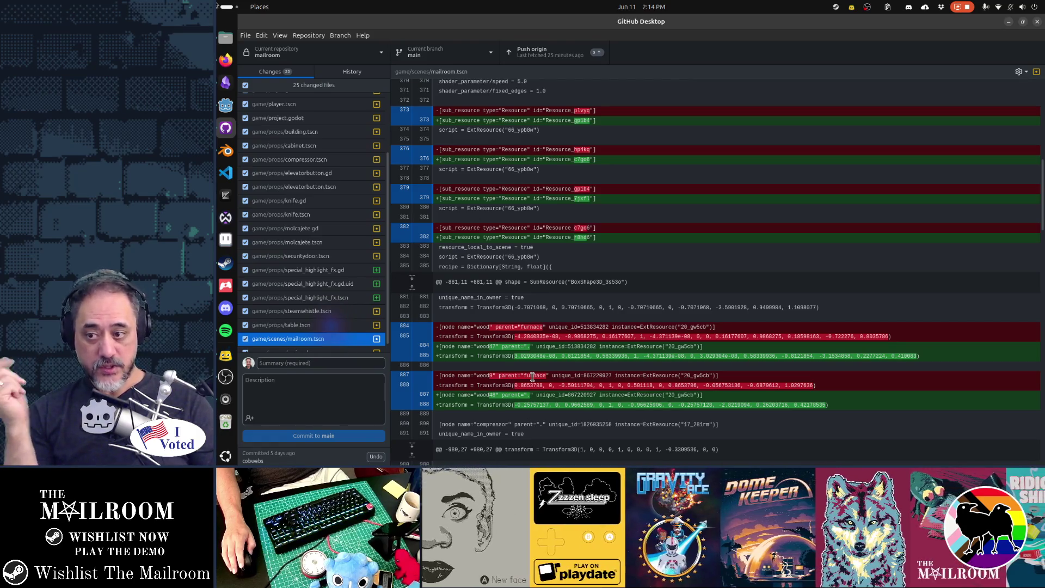
pyautogui.scroll(-1, 324, 349)
# Step: Review main.gd's new highlight_interactables flag, which the highlight action toggles
pyautogui.click(325, 345)
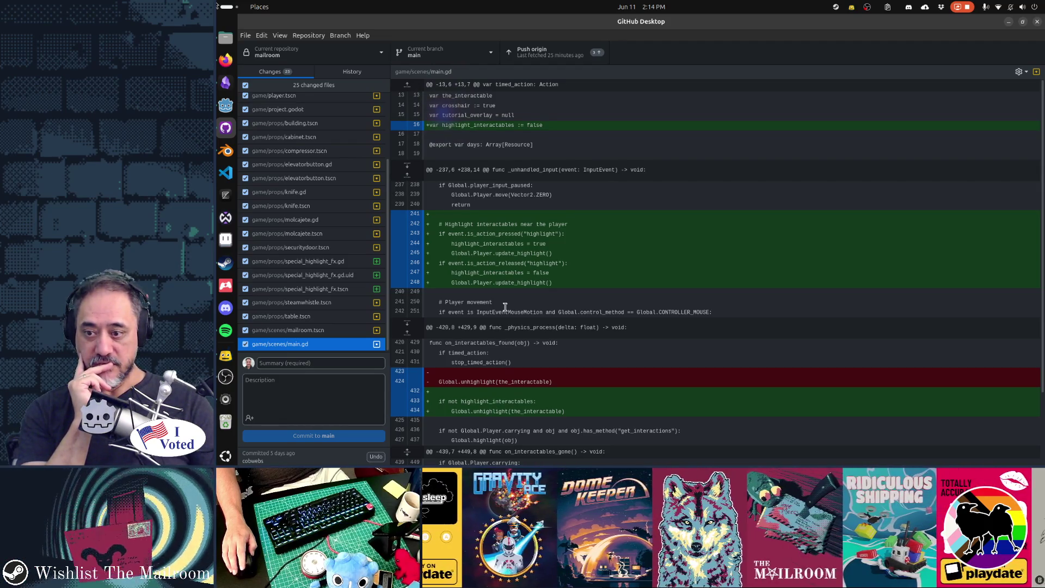
pyautogui.scroll(-2, 505, 308)
pyautogui.scroll(-2, 506, 307)
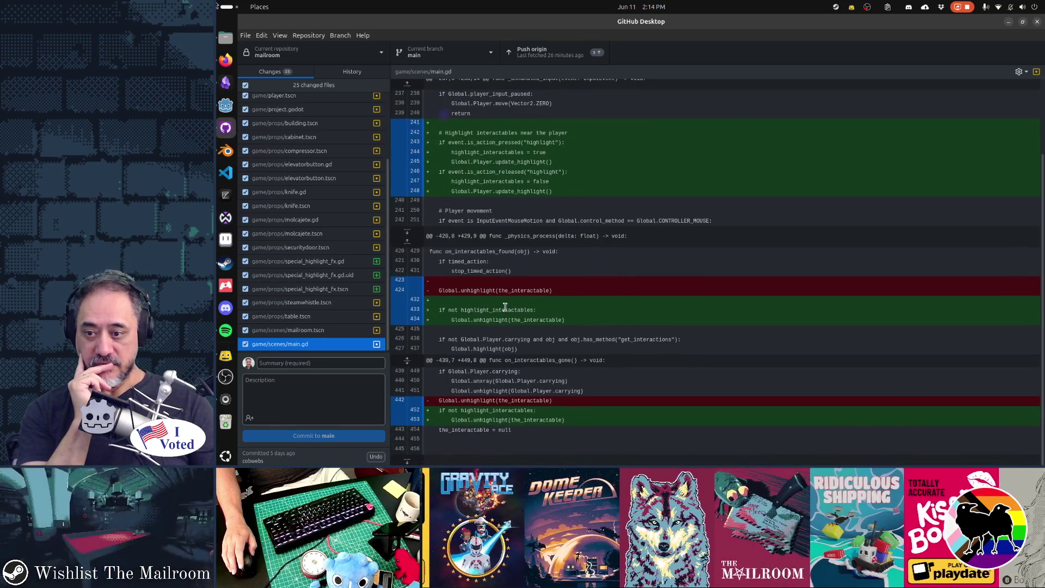
pyautogui.click(308, 364)
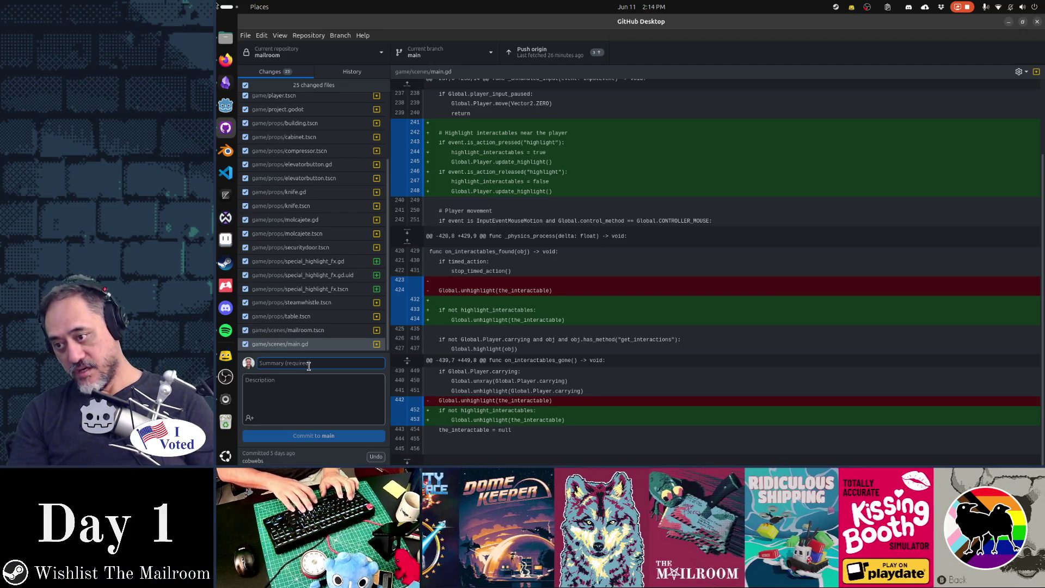
# Step: Commit all changes to main as 'Highlight interactables key' and push to origin
pyautogui.write('High')
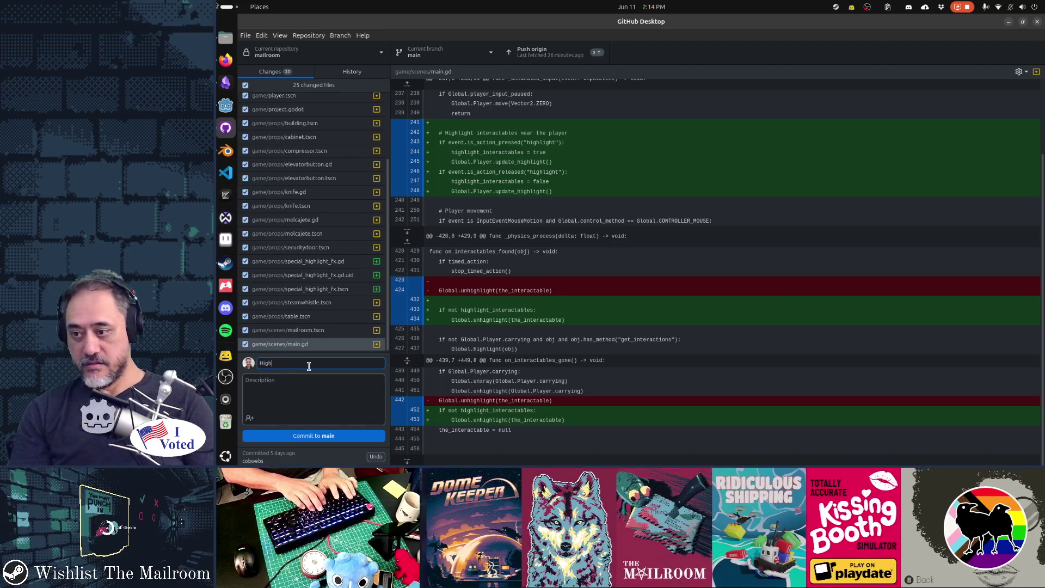
pyautogui.write('light interactables key')
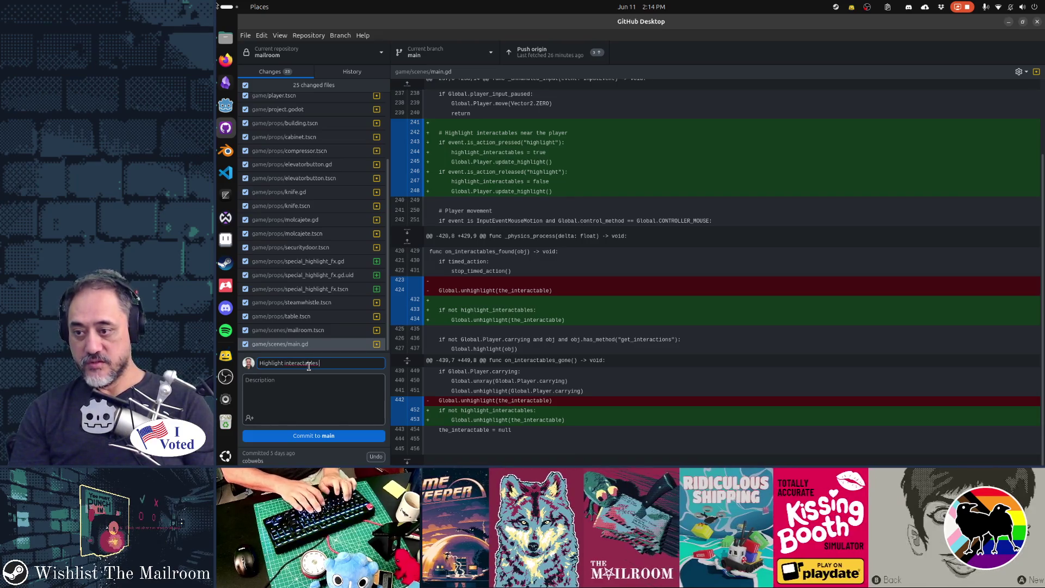
pyautogui.click(329, 438)
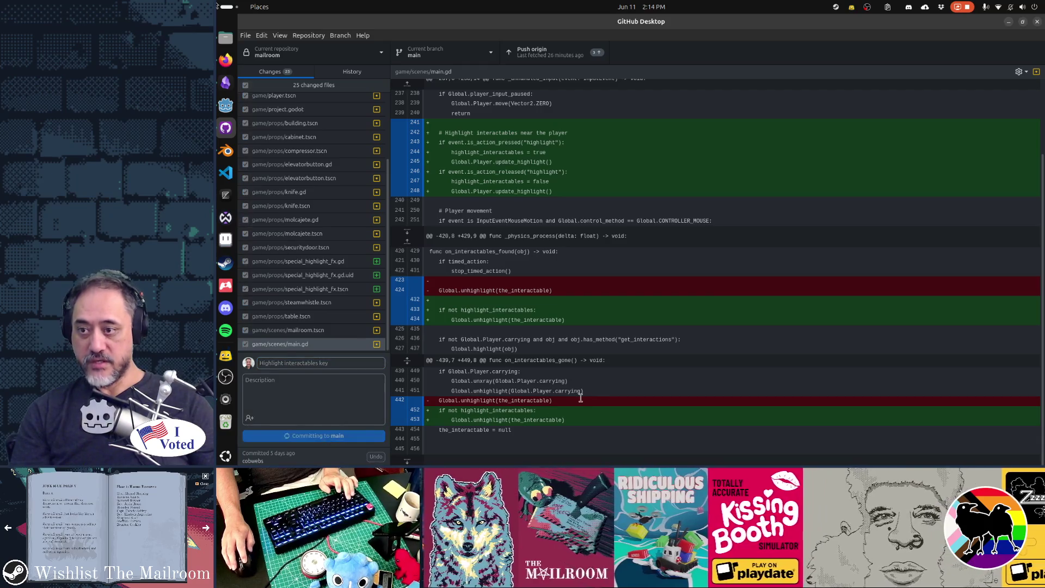
pyautogui.click(536, 59)
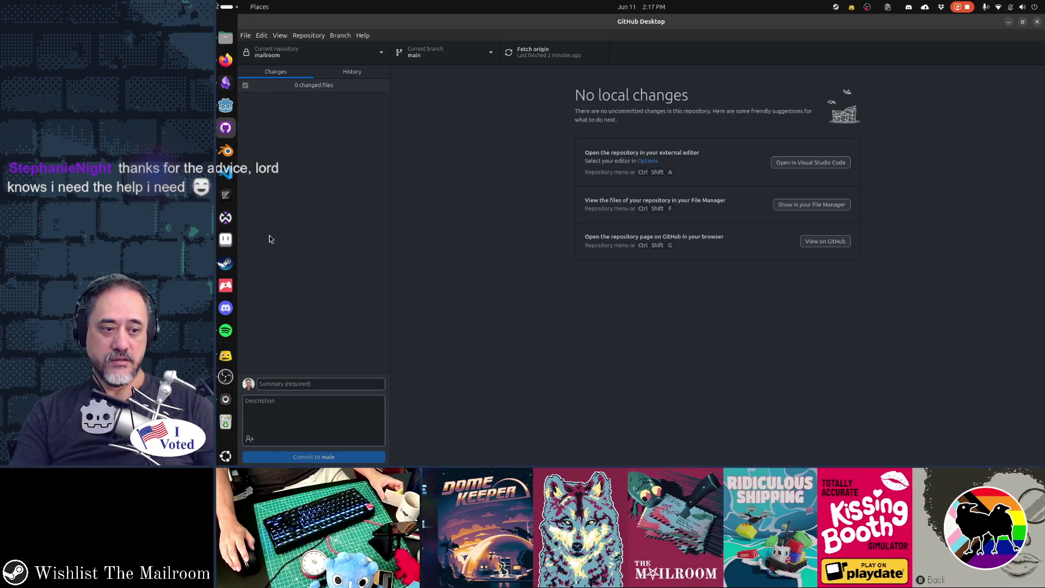
# Step: Close the frustum image-search tab and the 4x4 in a Furniture Store Steam tab
pyautogui.click(225, 59)
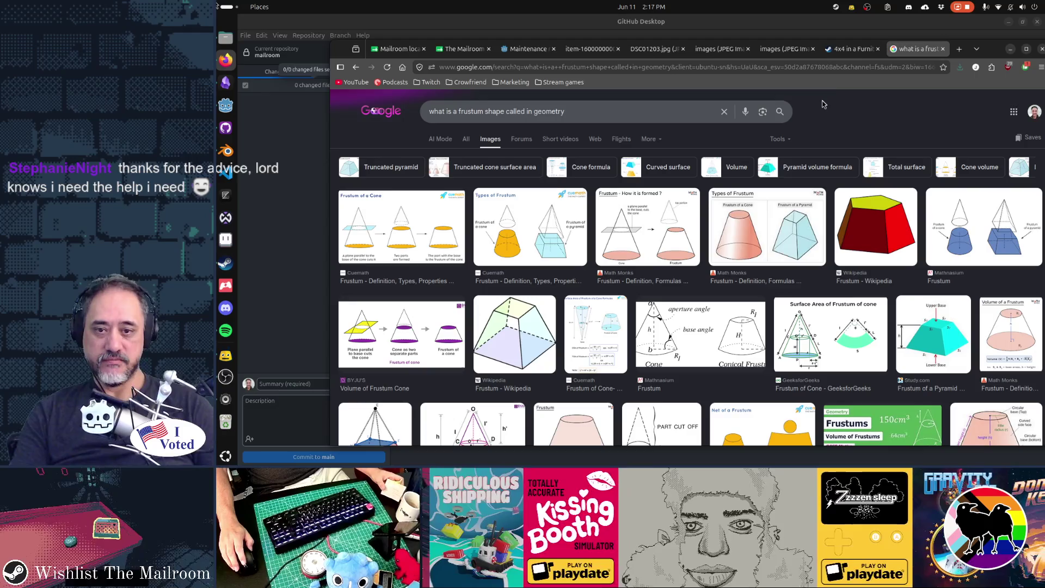
pyautogui.middleClick(916, 49)
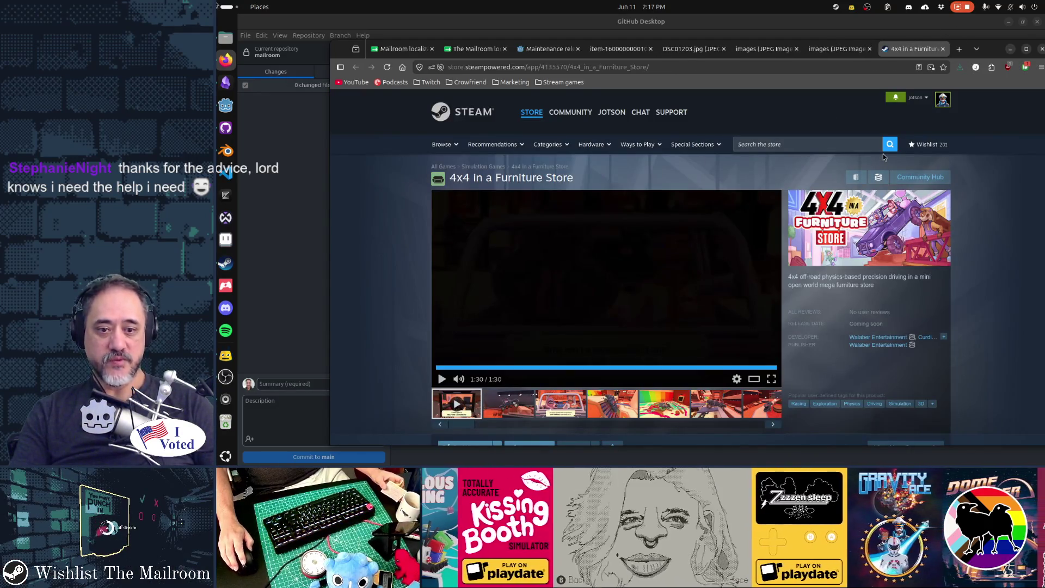
pyautogui.scroll(-3, 883, 153)
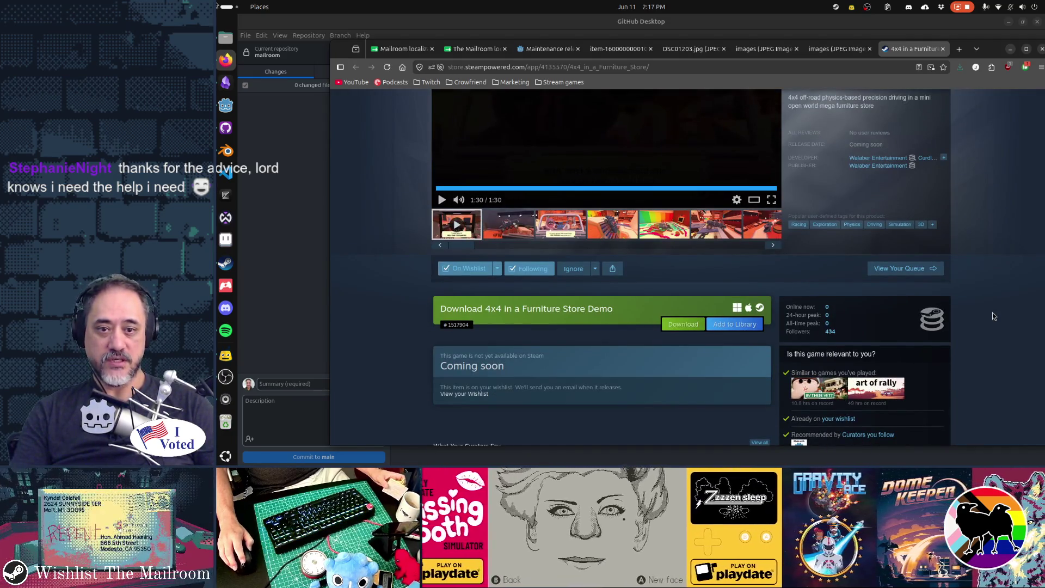
pyautogui.scroll(3, 995, 316)
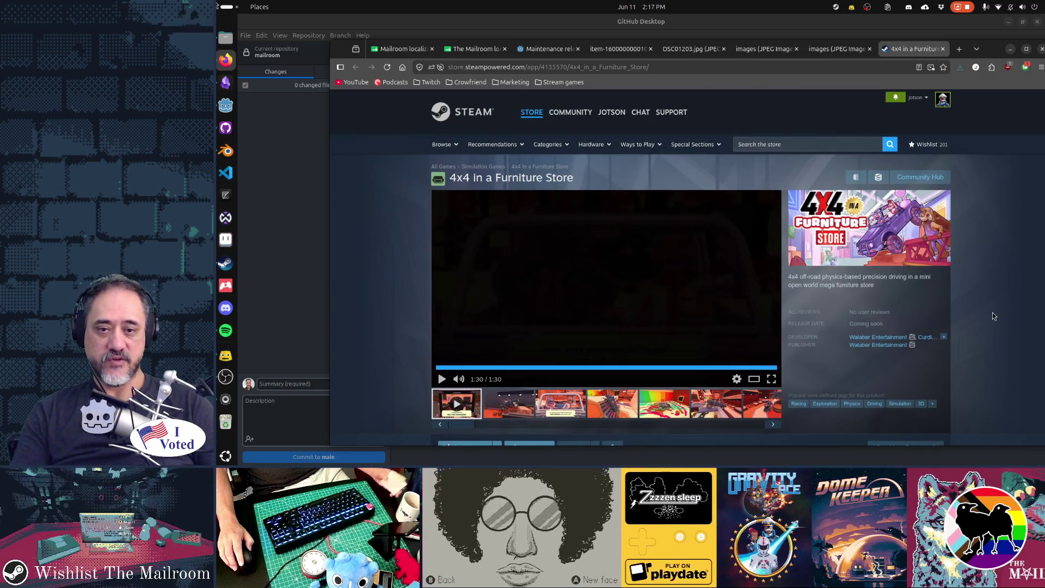
pyautogui.click(942, 48)
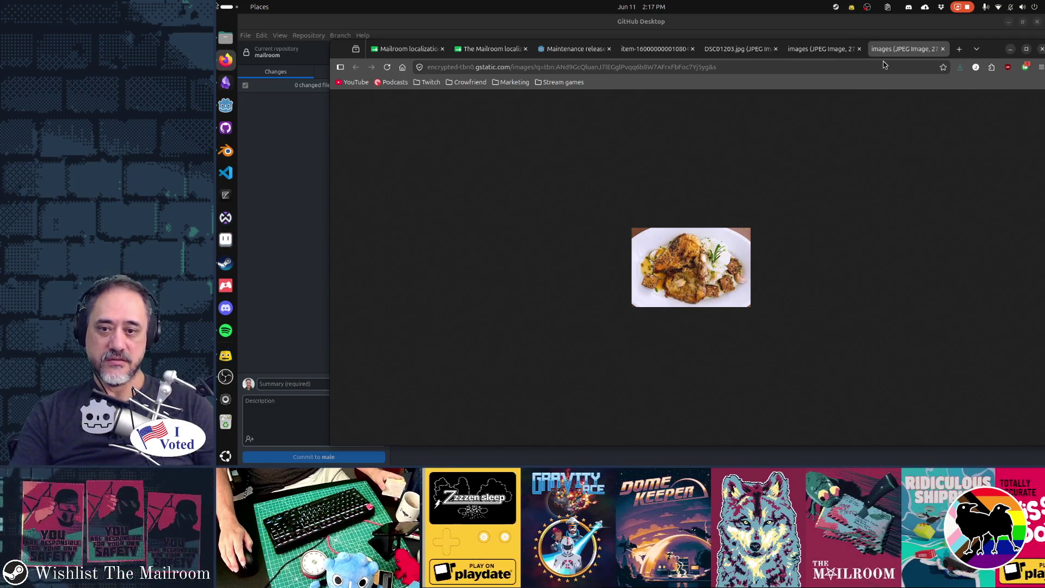
# Step: Close the two dish image tabs, the DSC01203.jpg tab and the sandwich photo tab, then return to Godot
pyautogui.middleClick(896, 48)
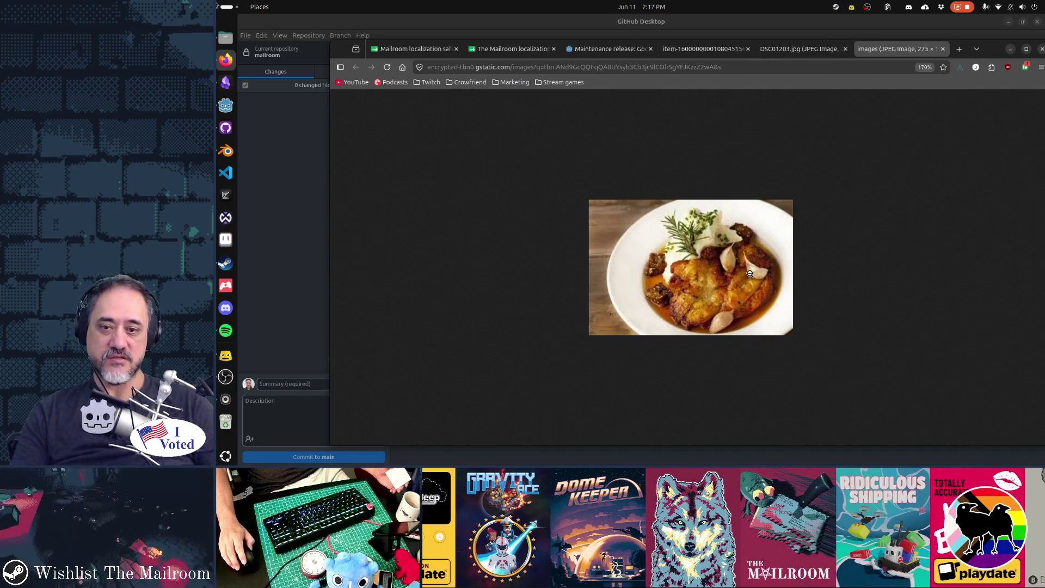
pyautogui.middleClick(872, 48)
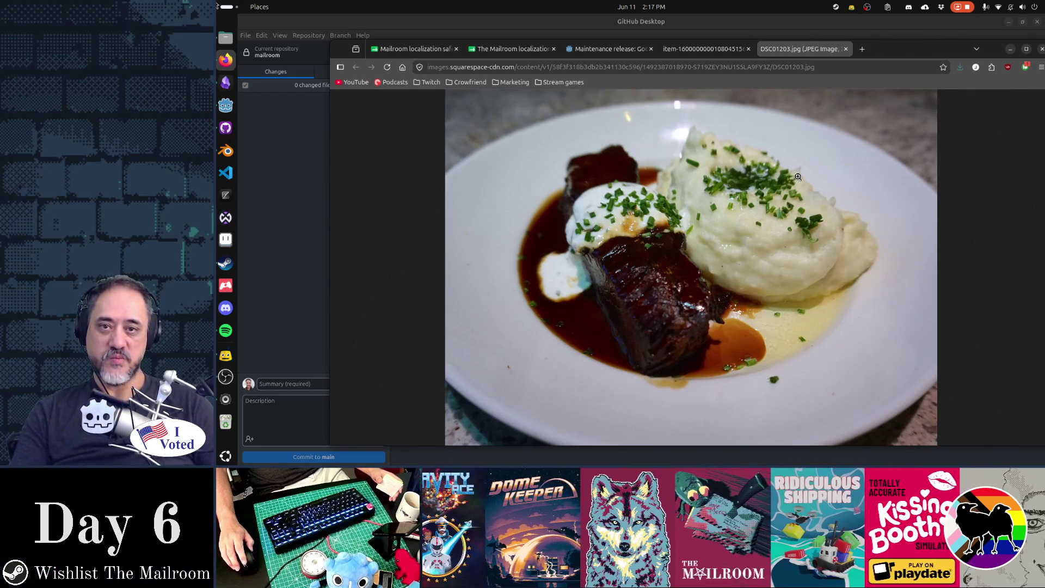
pyautogui.middleClick(797, 53)
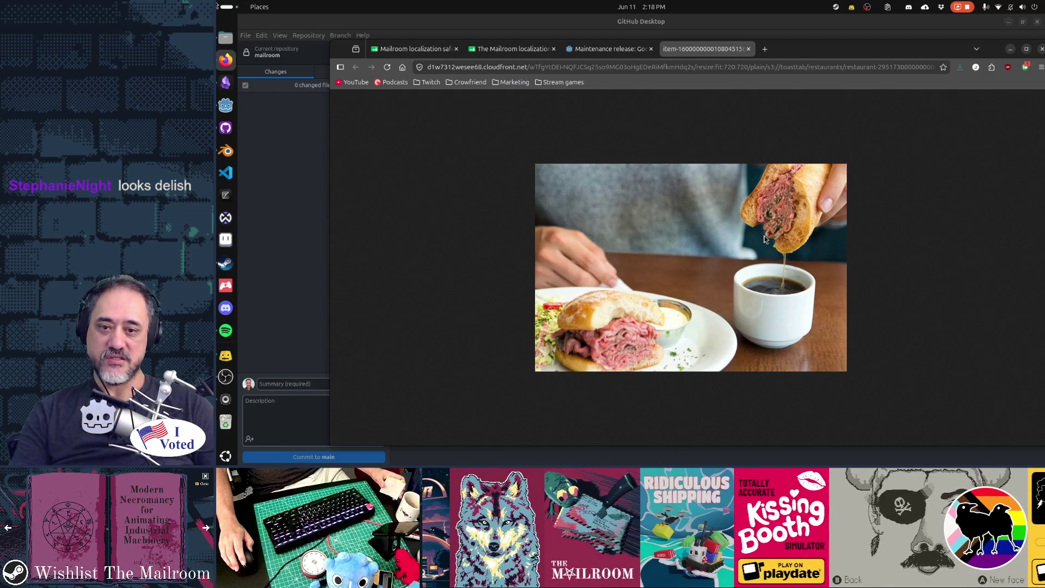
pyautogui.middleClick(729, 54)
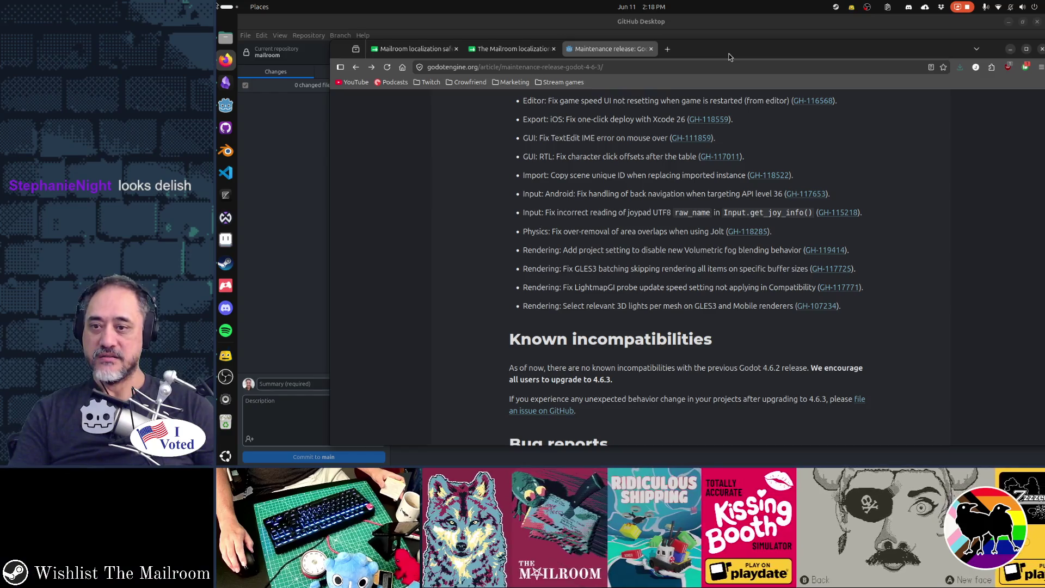
pyautogui.scroll(15, 719, 341)
pyautogui.scroll(-1, 852, 336)
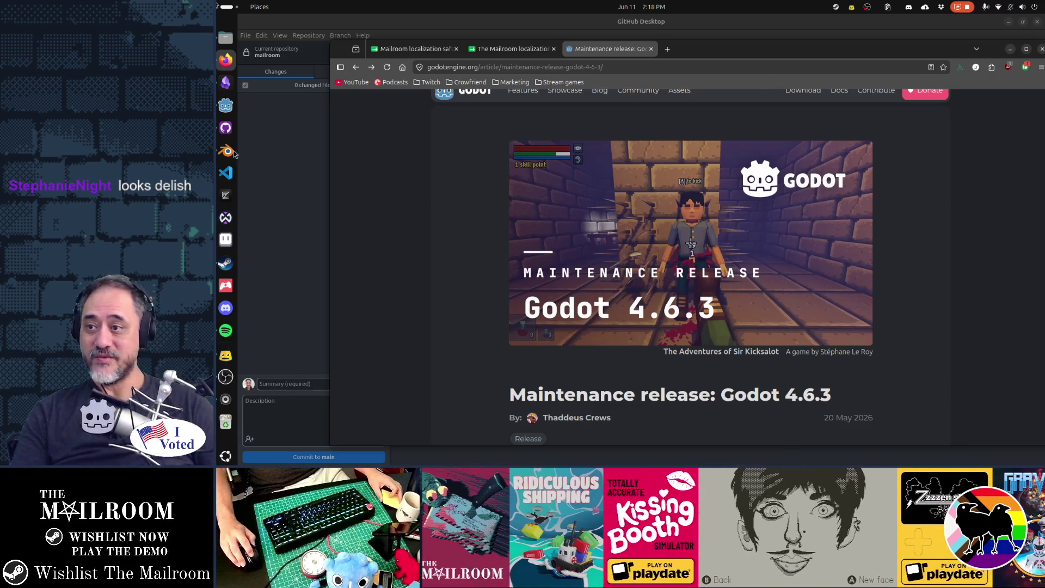
pyautogui.click(225, 105)
# Step: Run The Mailroom with F5 from the special_highlight_fx.gd script
pyautogui.click(689, 230)
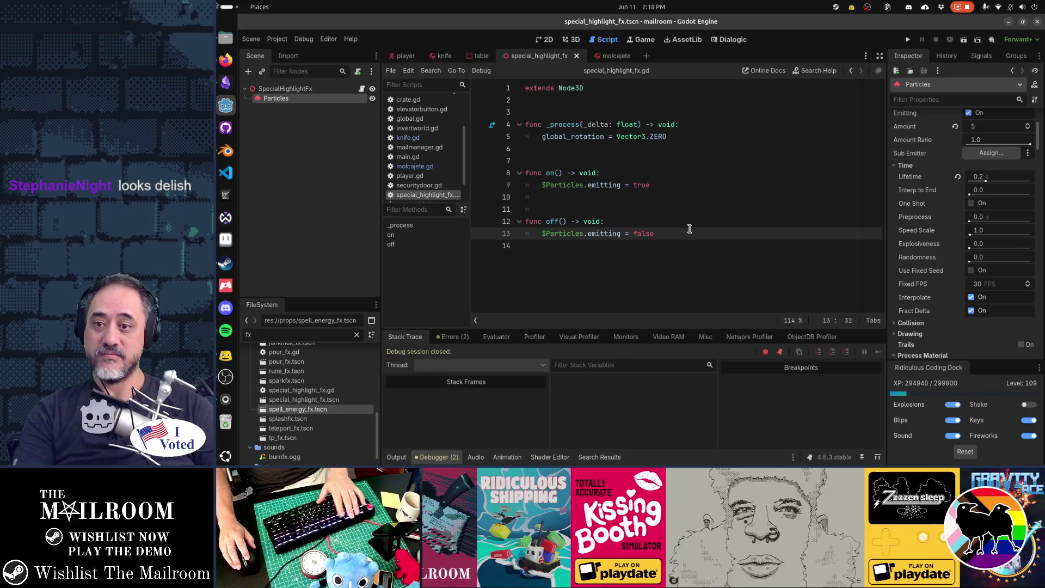
pyautogui.press('F5')
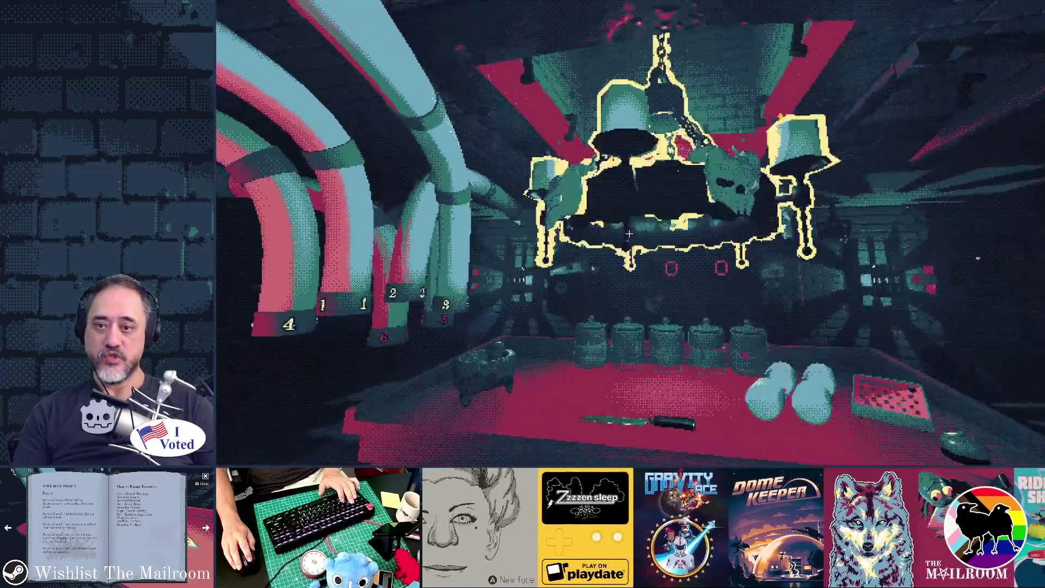
# Step: Walk over, pick up the dancing figurine and carry it away from the TV
pyautogui.moveTo(630, 234)
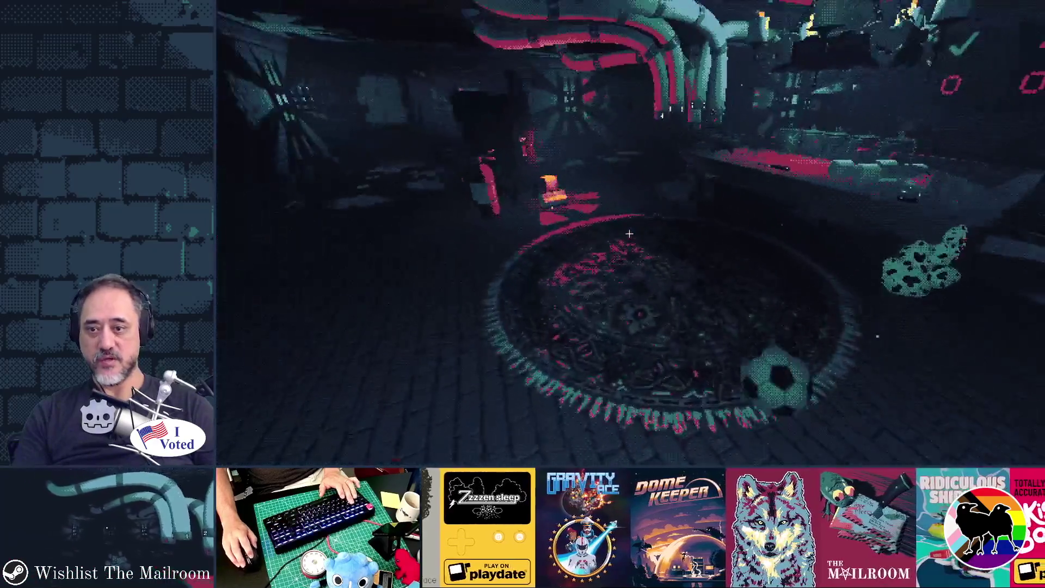
pyautogui.press('w')
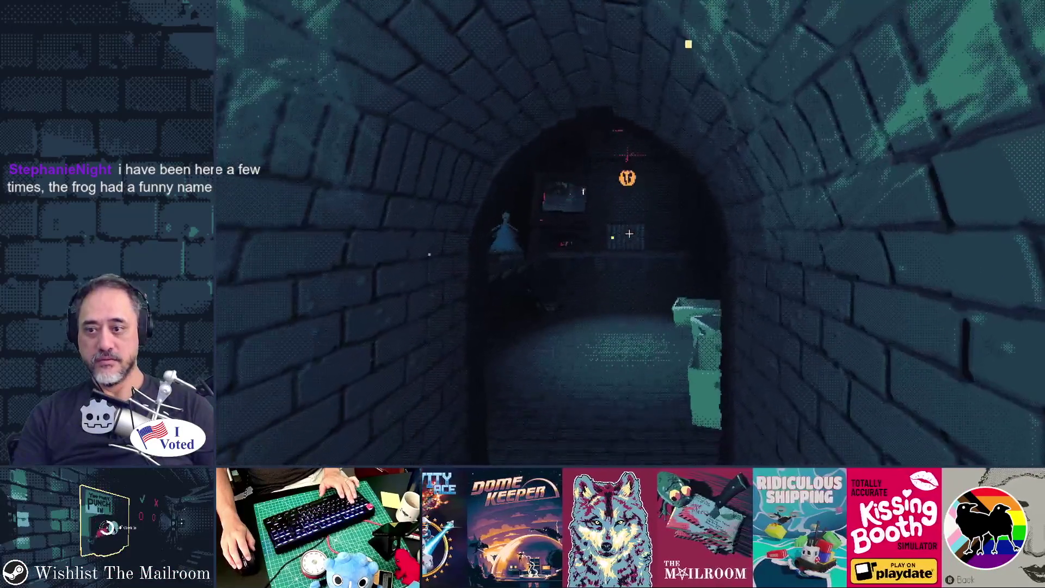
pyautogui.press('w')
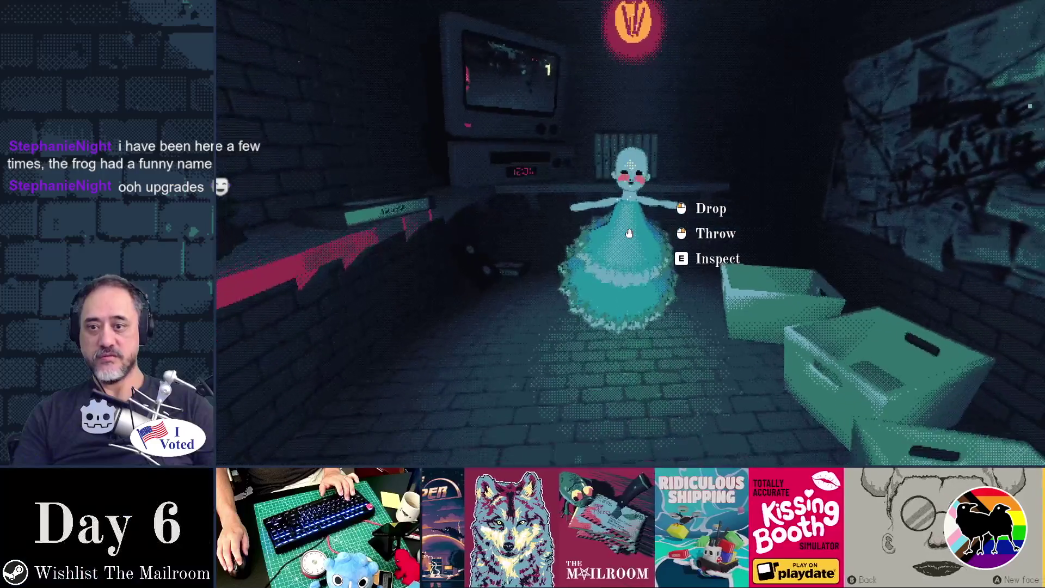
pyautogui.press('s')
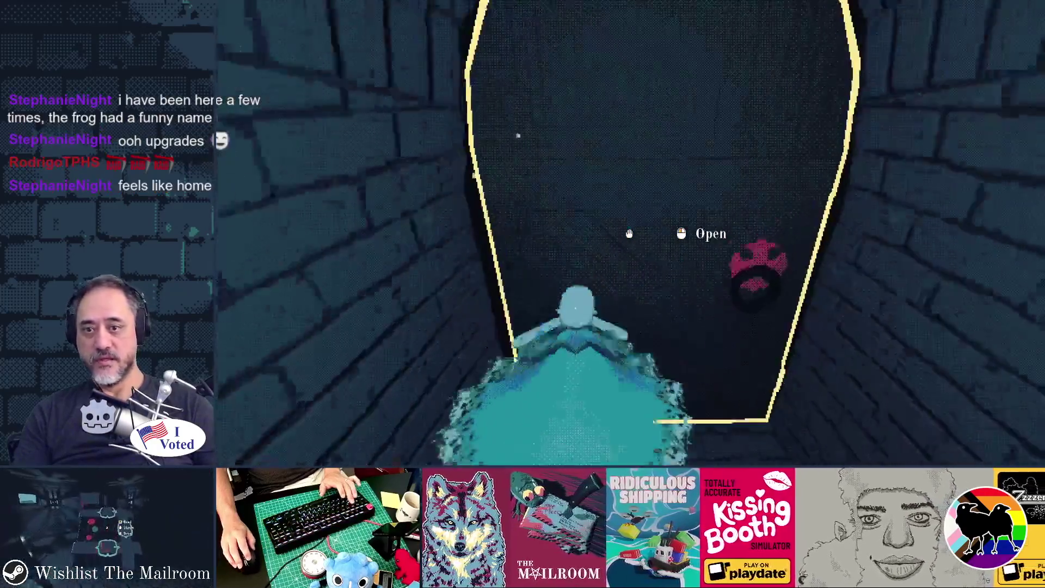
# Step: Go through the door to the red table, grab the knife and throw it away
pyautogui.click(630, 233)
pyautogui.press('w')
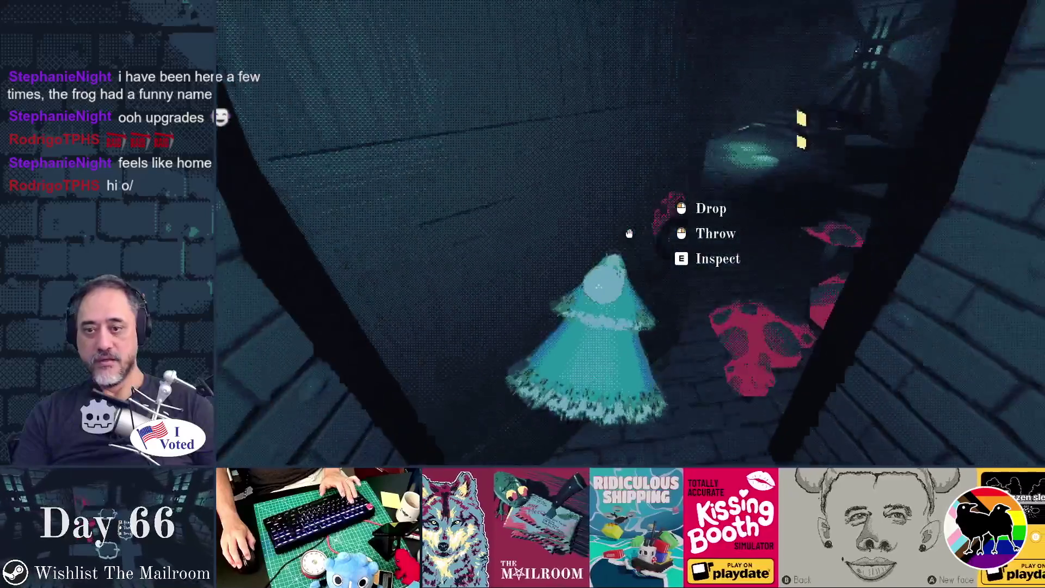
pyautogui.press('w')
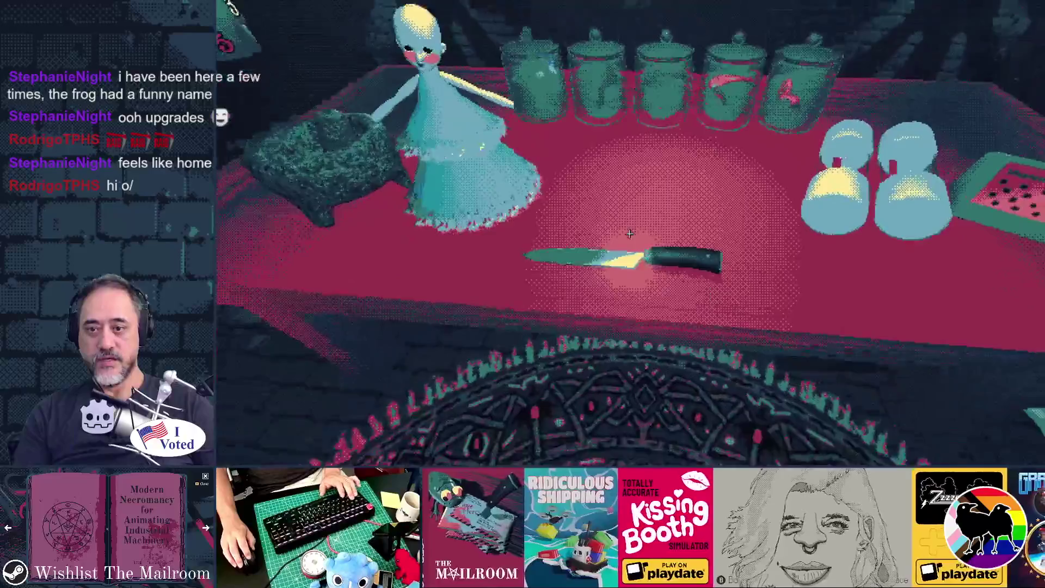
pyautogui.click(629, 234)
pyautogui.rightClick(630, 233)
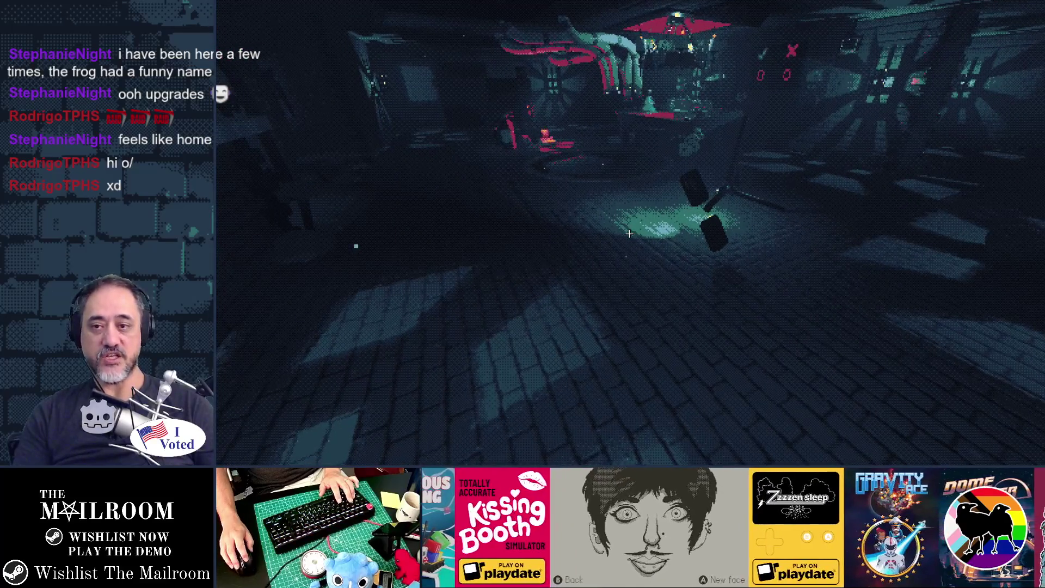
# Step: Walk down the corridor past the red glowing blobs and open the padded door
pyautogui.press('w')
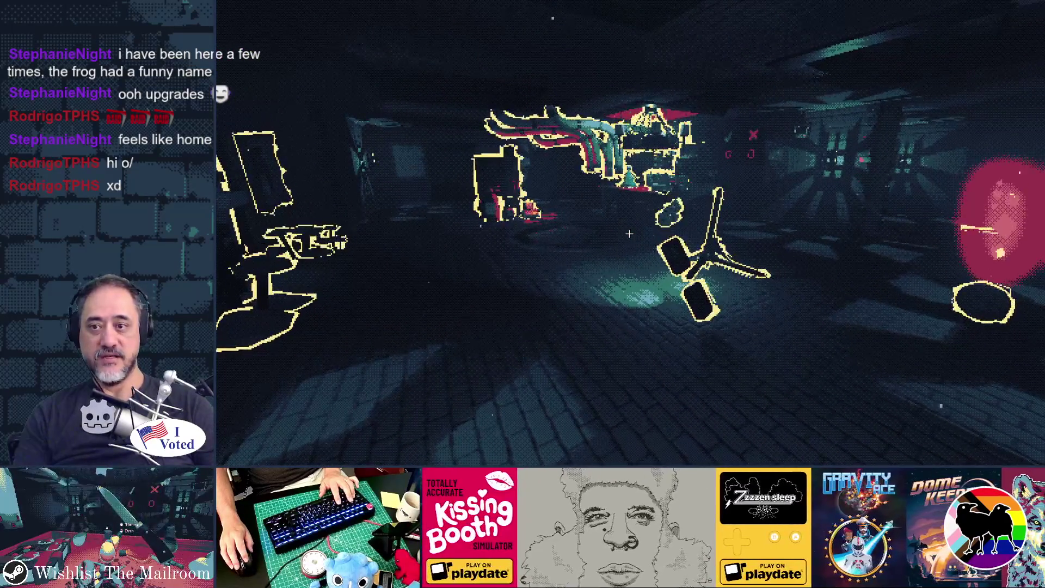
pyautogui.press('w')
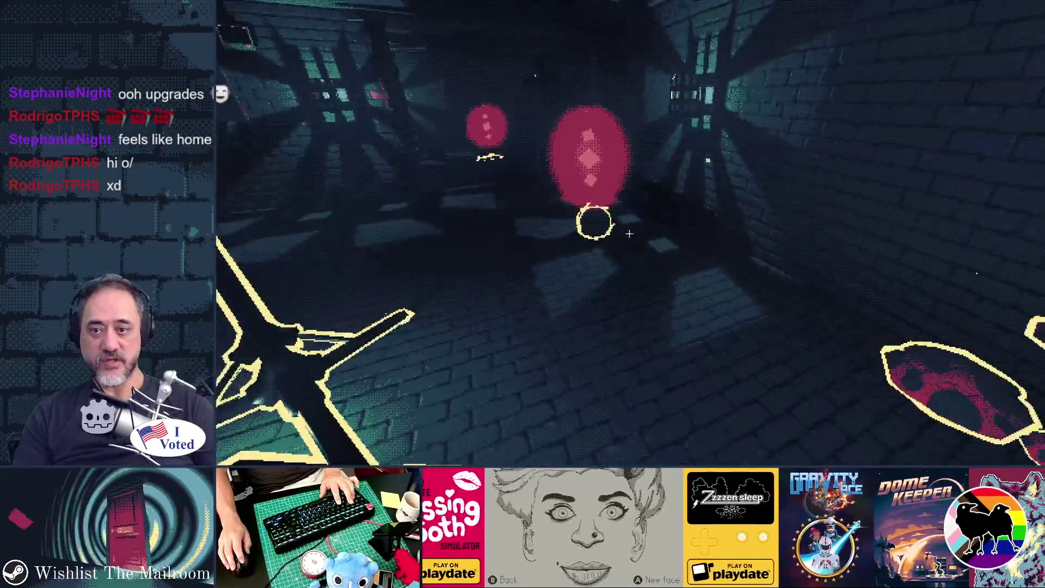
pyautogui.press('w')
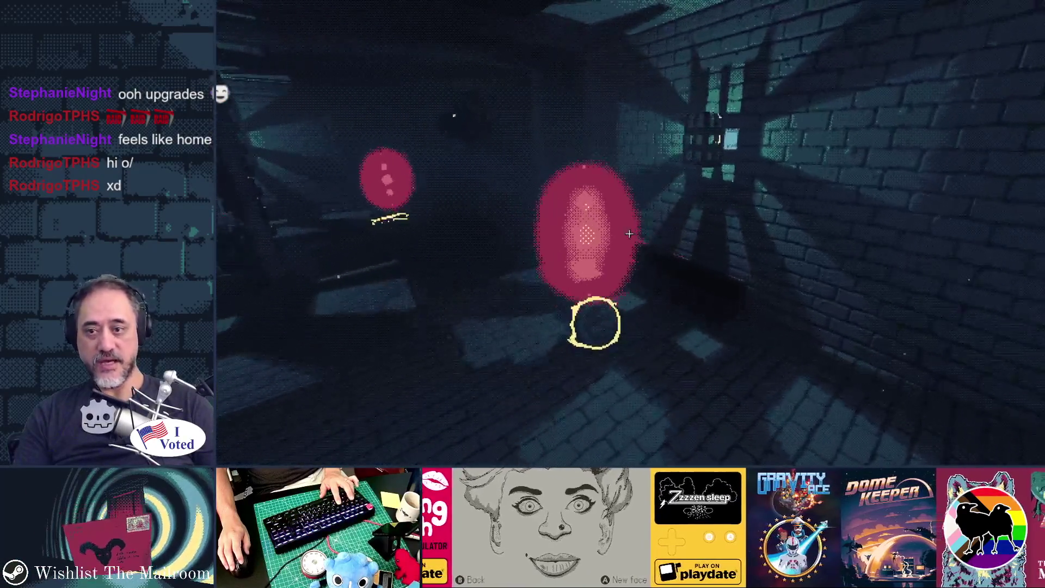
pyautogui.press('w')
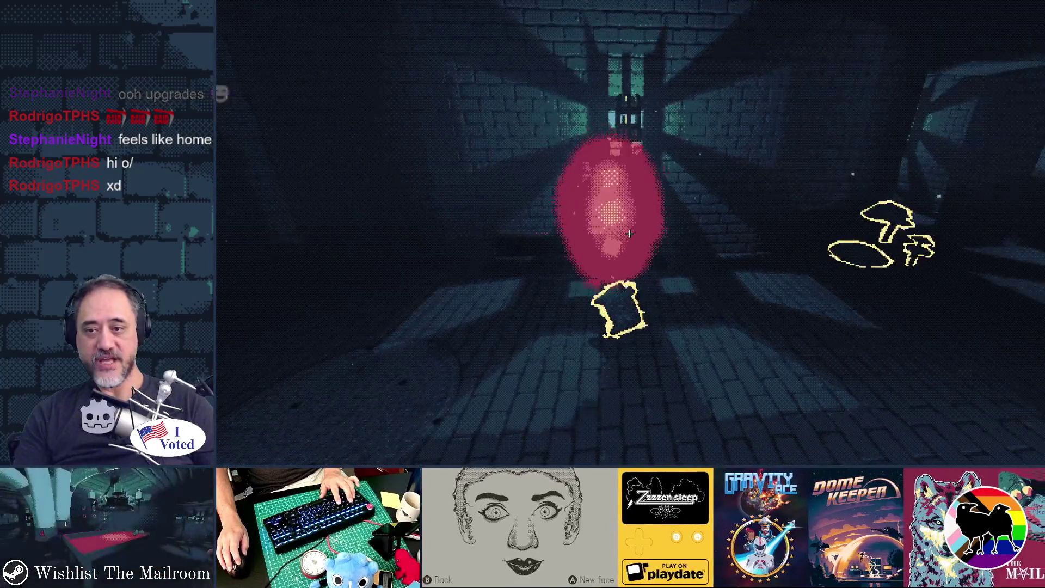
pyautogui.press('w')
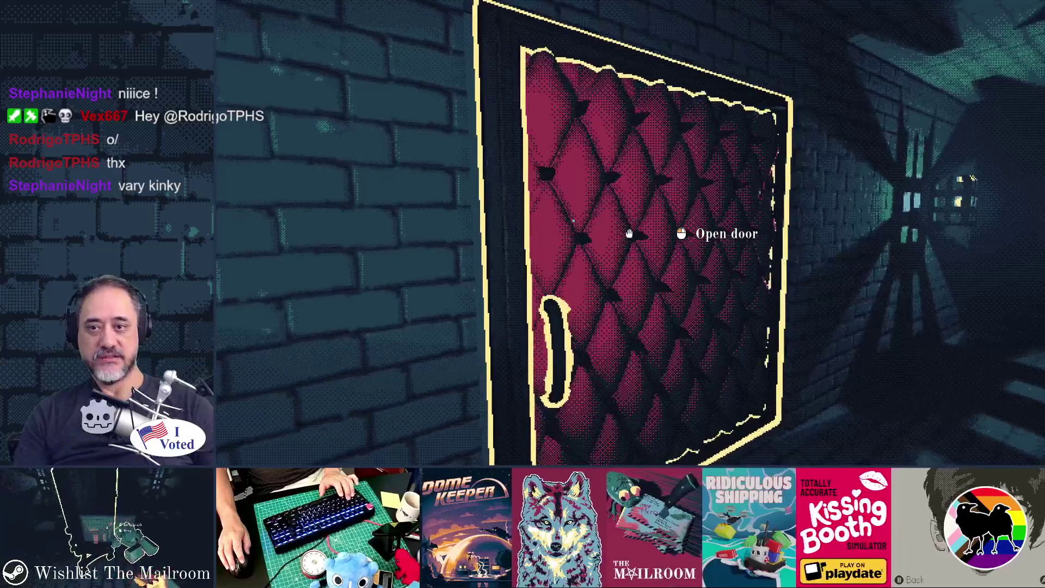
pyautogui.click(628, 233)
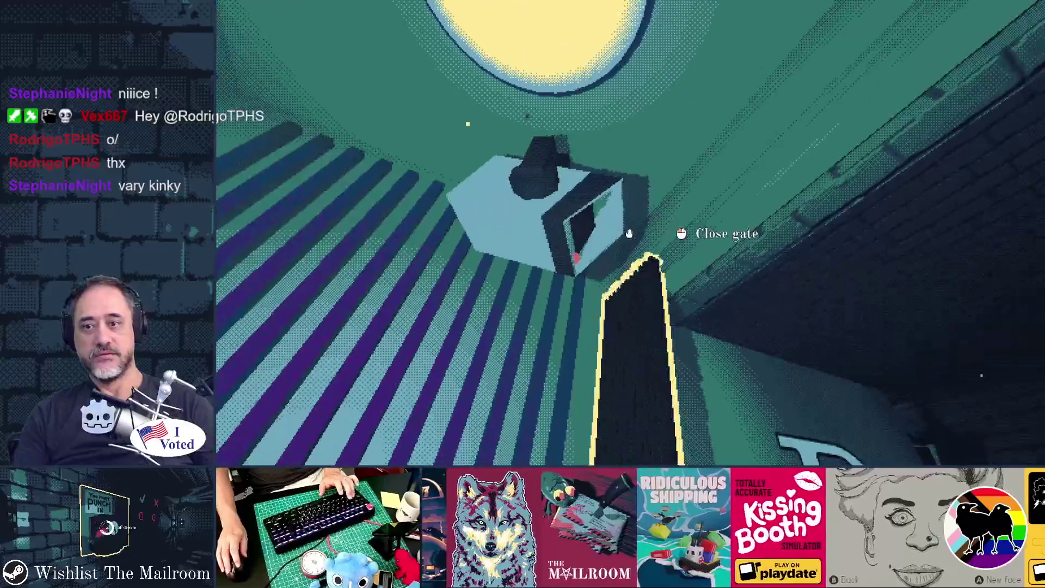
# Step: Back out, walk up to the safety posters and open the valve hatch on the wall
pyautogui.press('s')
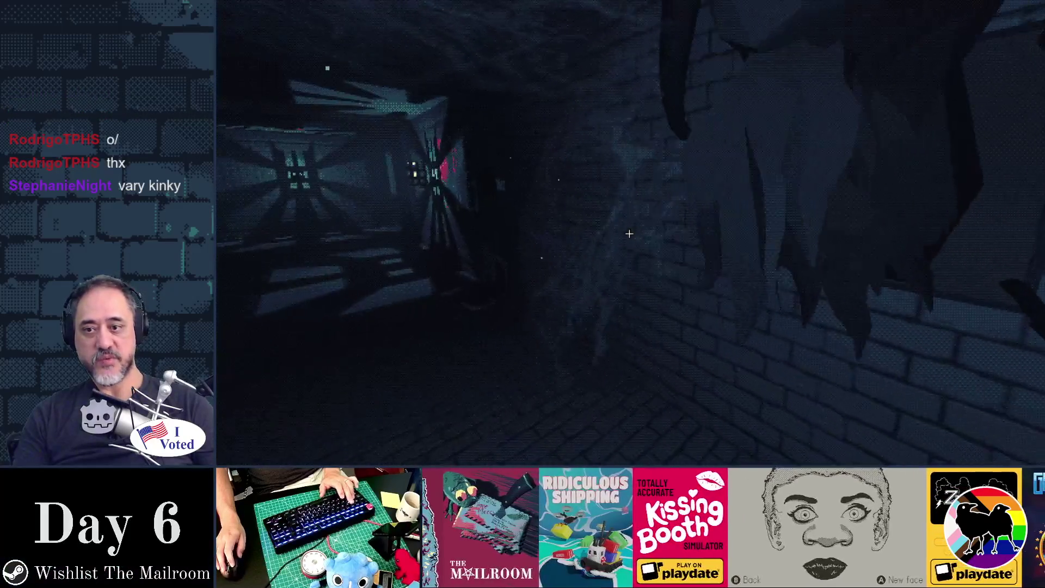
pyautogui.press('w')
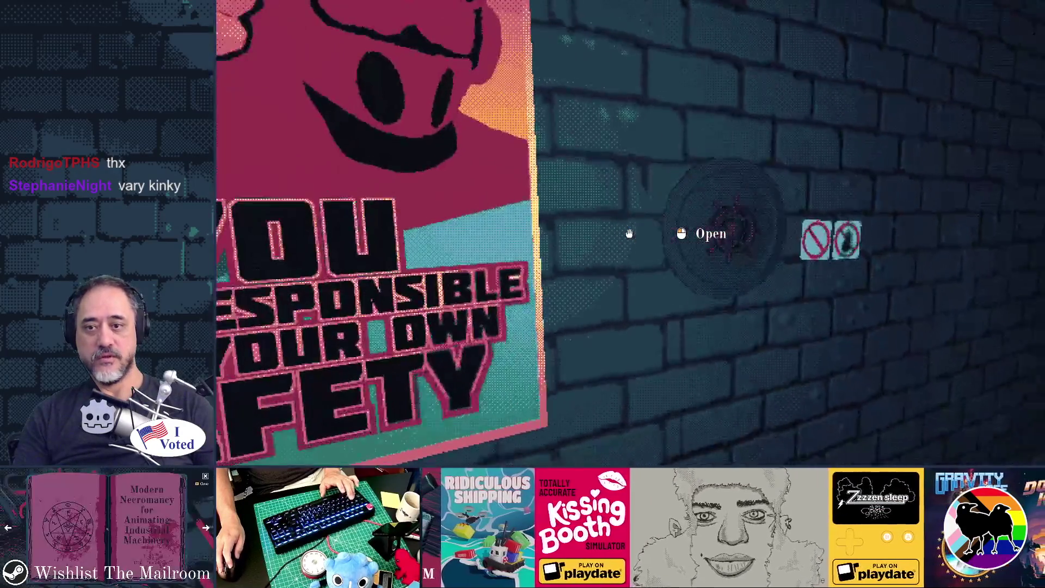
pyautogui.click(632, 237)
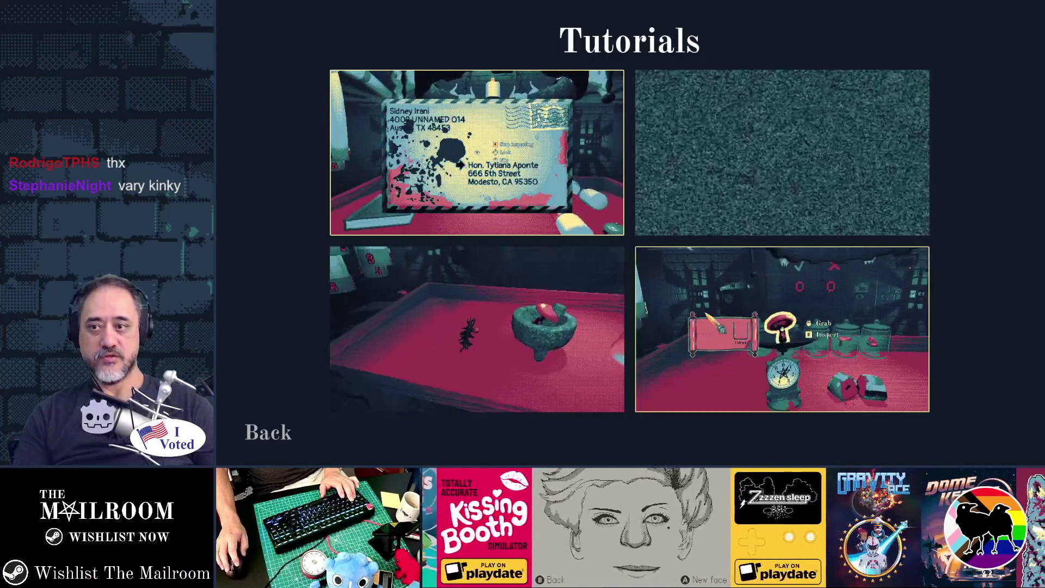
# Step: Close Tutorials, open the hatch, drop a toilet-paper roll in the toilet and flush it
pyautogui.click(269, 432)
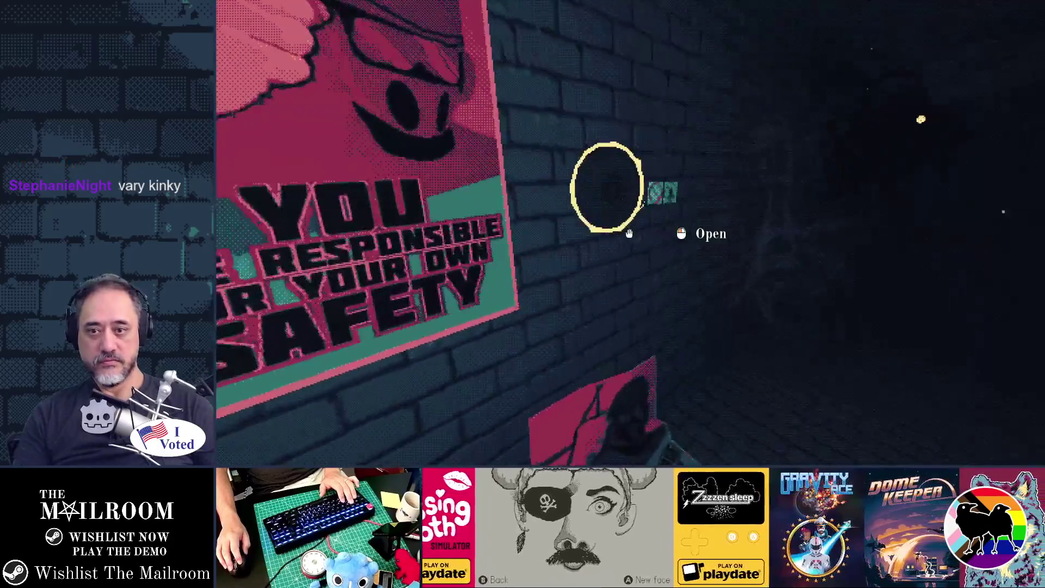
pyautogui.click(629, 233)
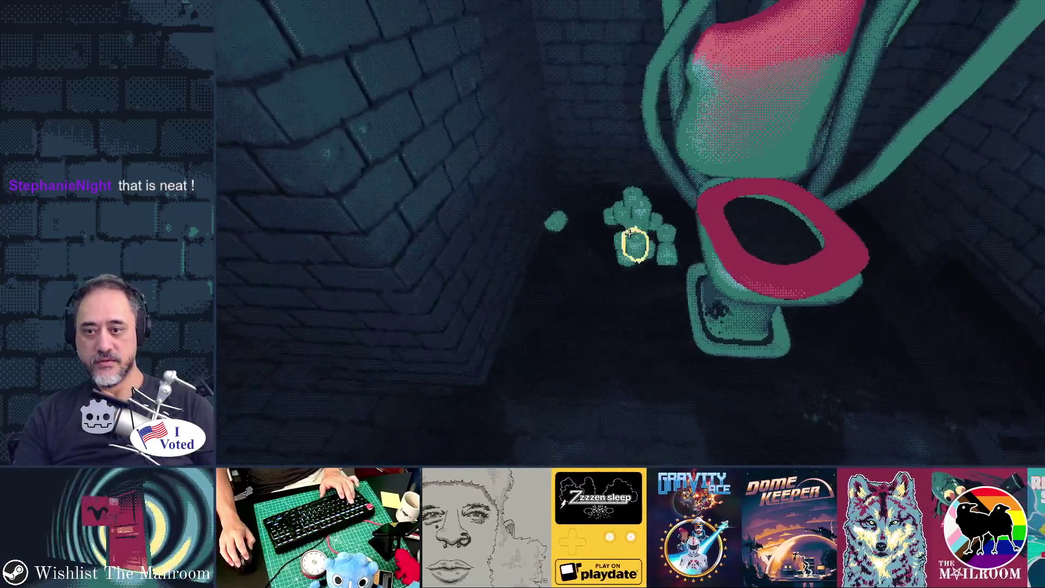
pyautogui.click(630, 233)
pyautogui.click(629, 233)
pyautogui.click(629, 233)
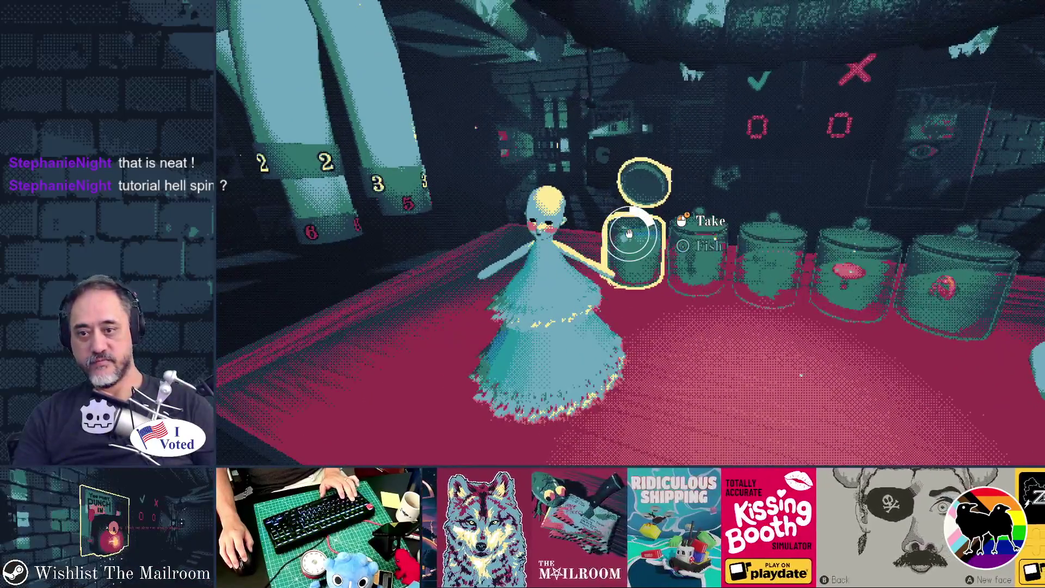
# Step: Put the fish from its jar on the table, then quit the game with F8
pyautogui.click(629, 233)
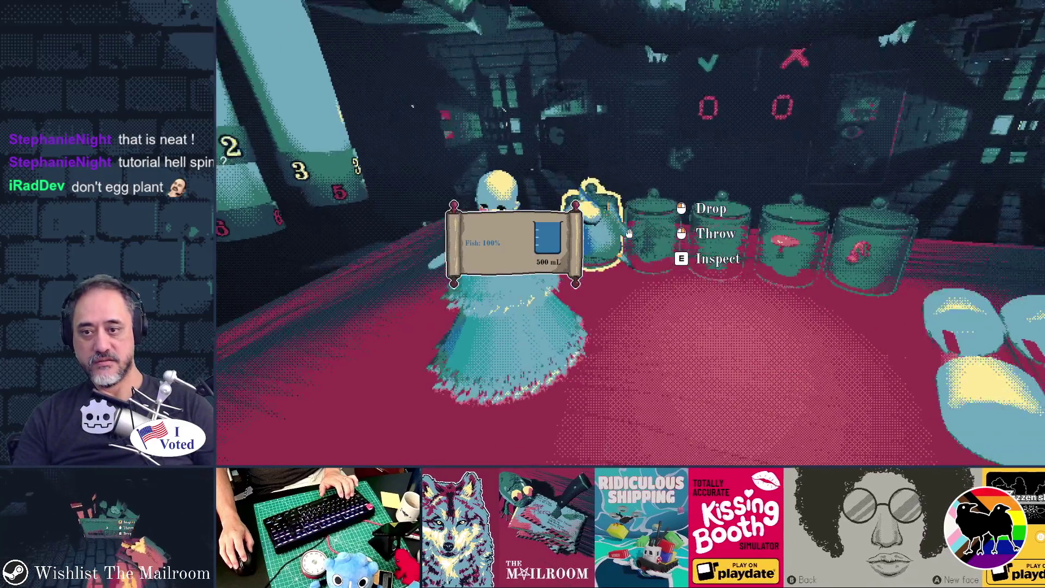
pyautogui.click(629, 233)
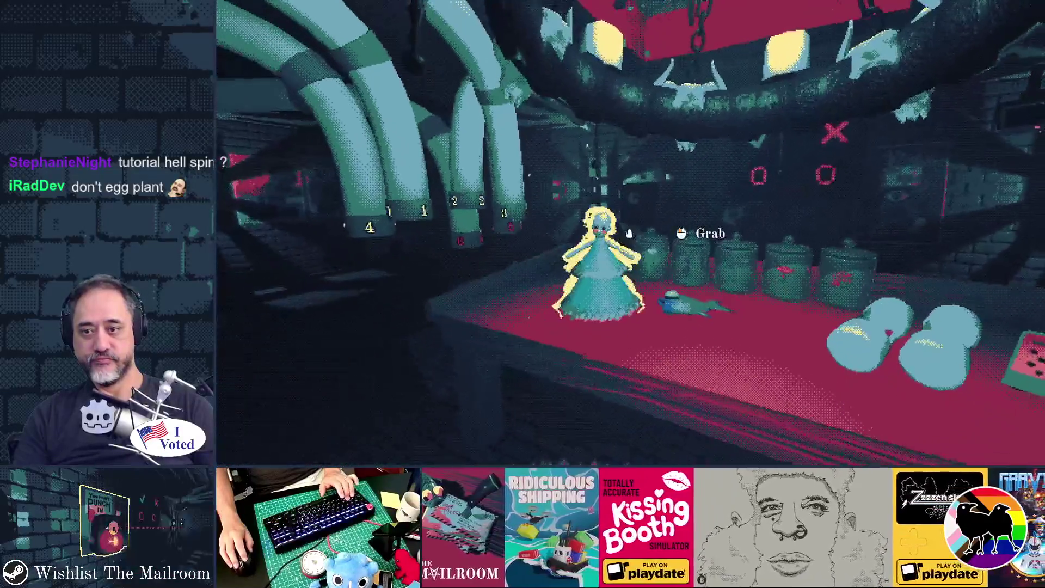
pyautogui.press('s')
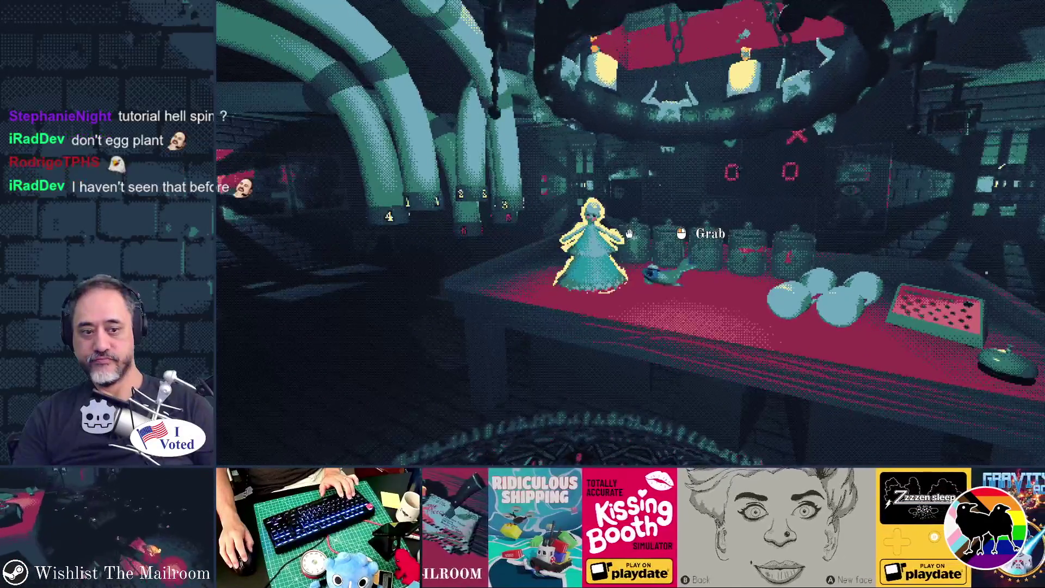
pyautogui.press('F8')
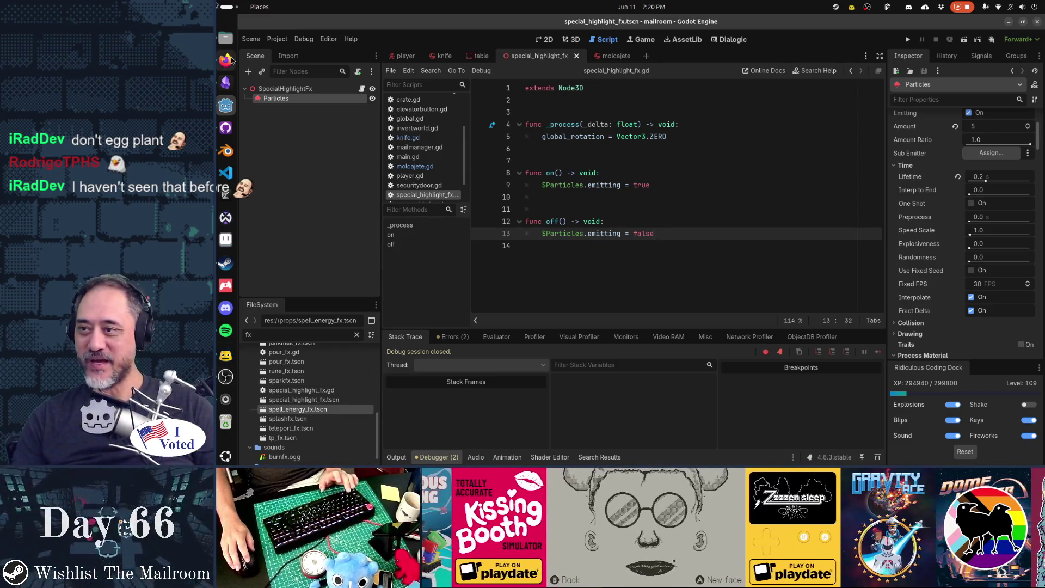
pyautogui.hotkey('alt', 'Tab')
pyautogui.hotkey('alt', 'Tab')
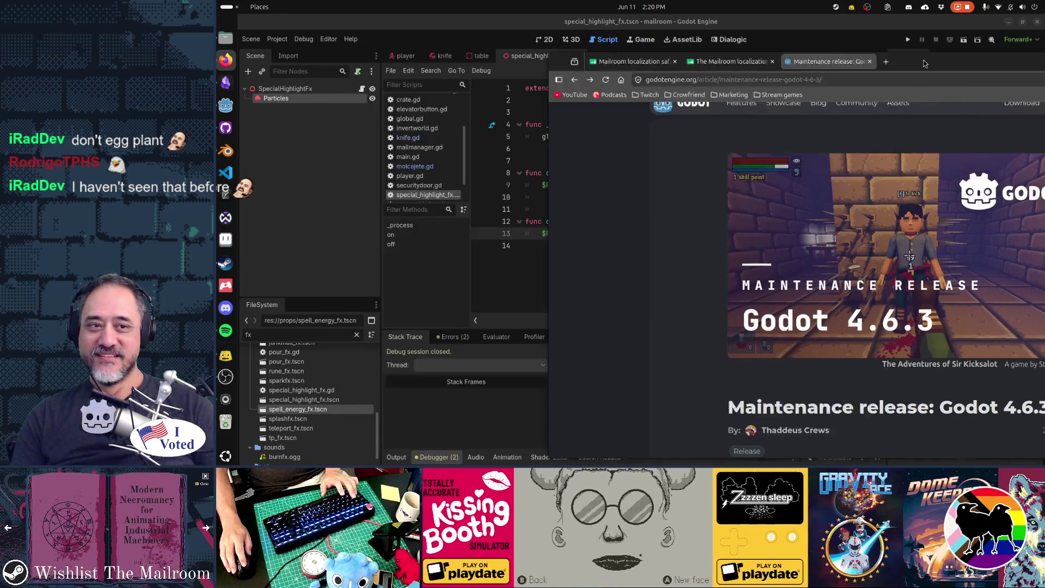